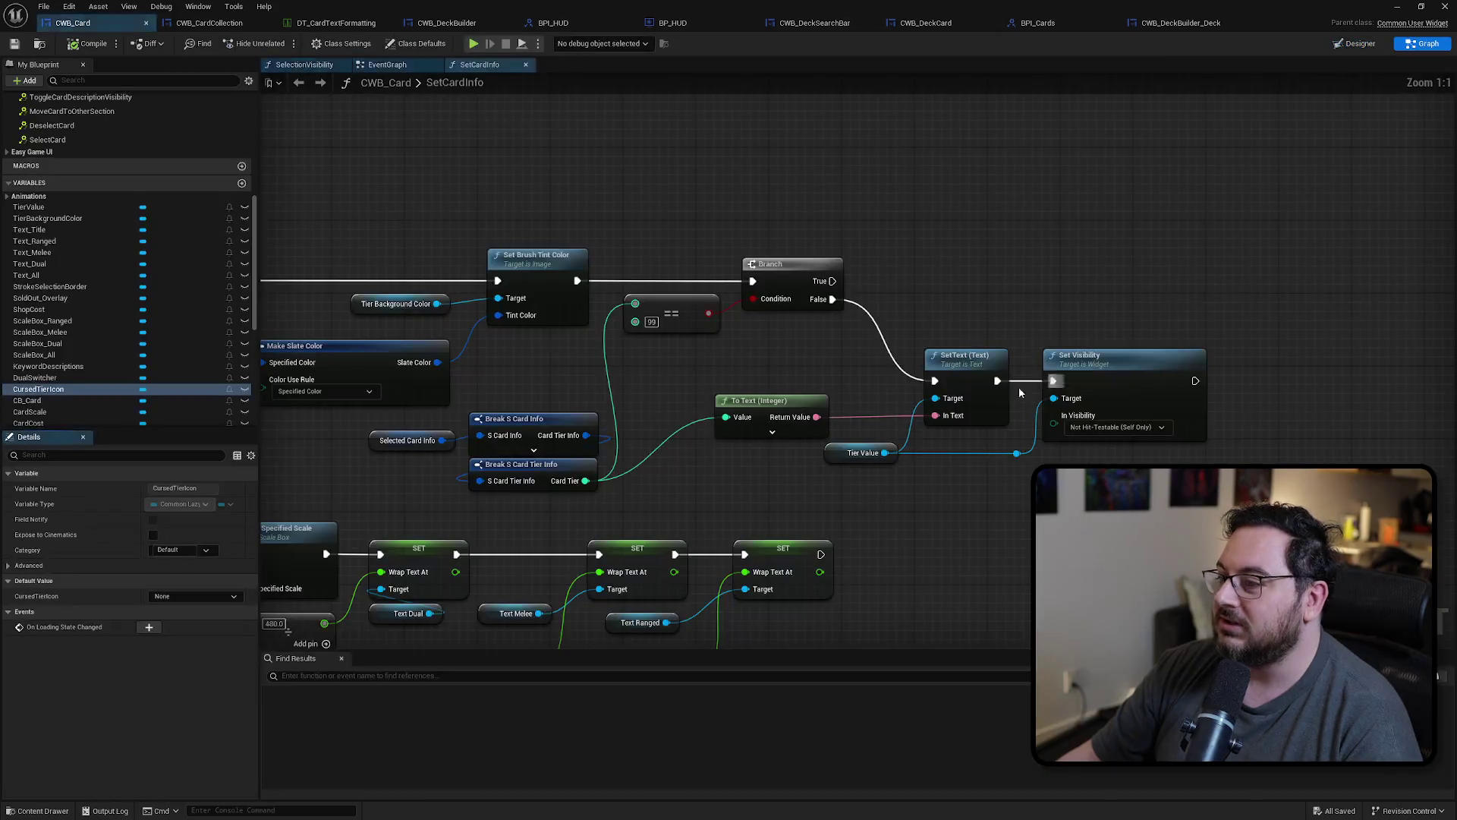
Step: On Branch True, add a Set Visibility node that makes Cursed Tier Icon Not Hit-Testable (Self Only)
mouse_move(38, 389)
left_mouse_down()
mouse_move(862, 331)
mouse_move(818, 323)
mouse_move(793, 212)
mouse_move(757, 210)
mouse_move(888, 222)
left_mouse_up()
type("set vsr")
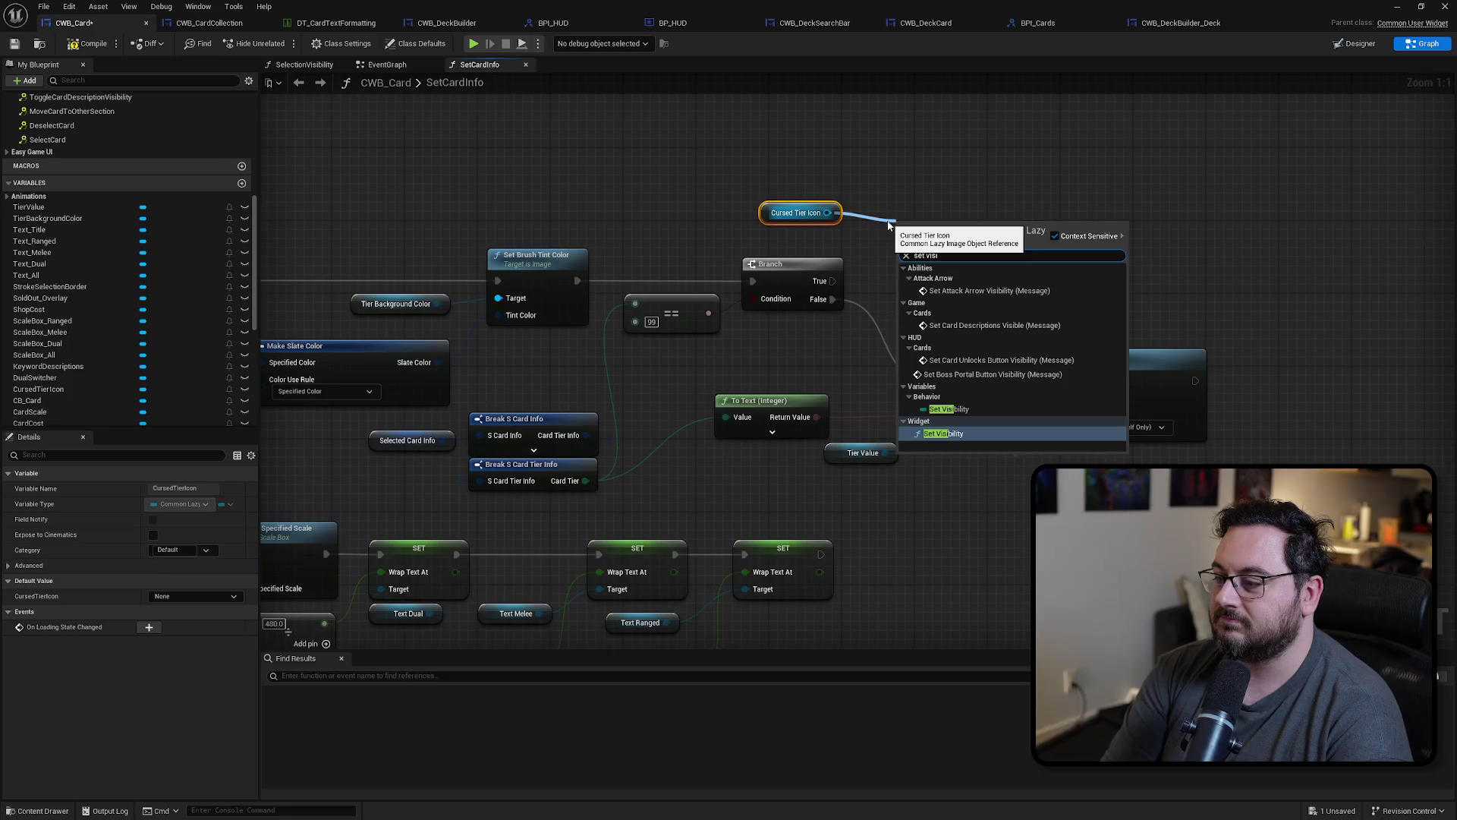
key("Return")
left_click_drag(832, 281, 957, 217)
left_click(954, 262)
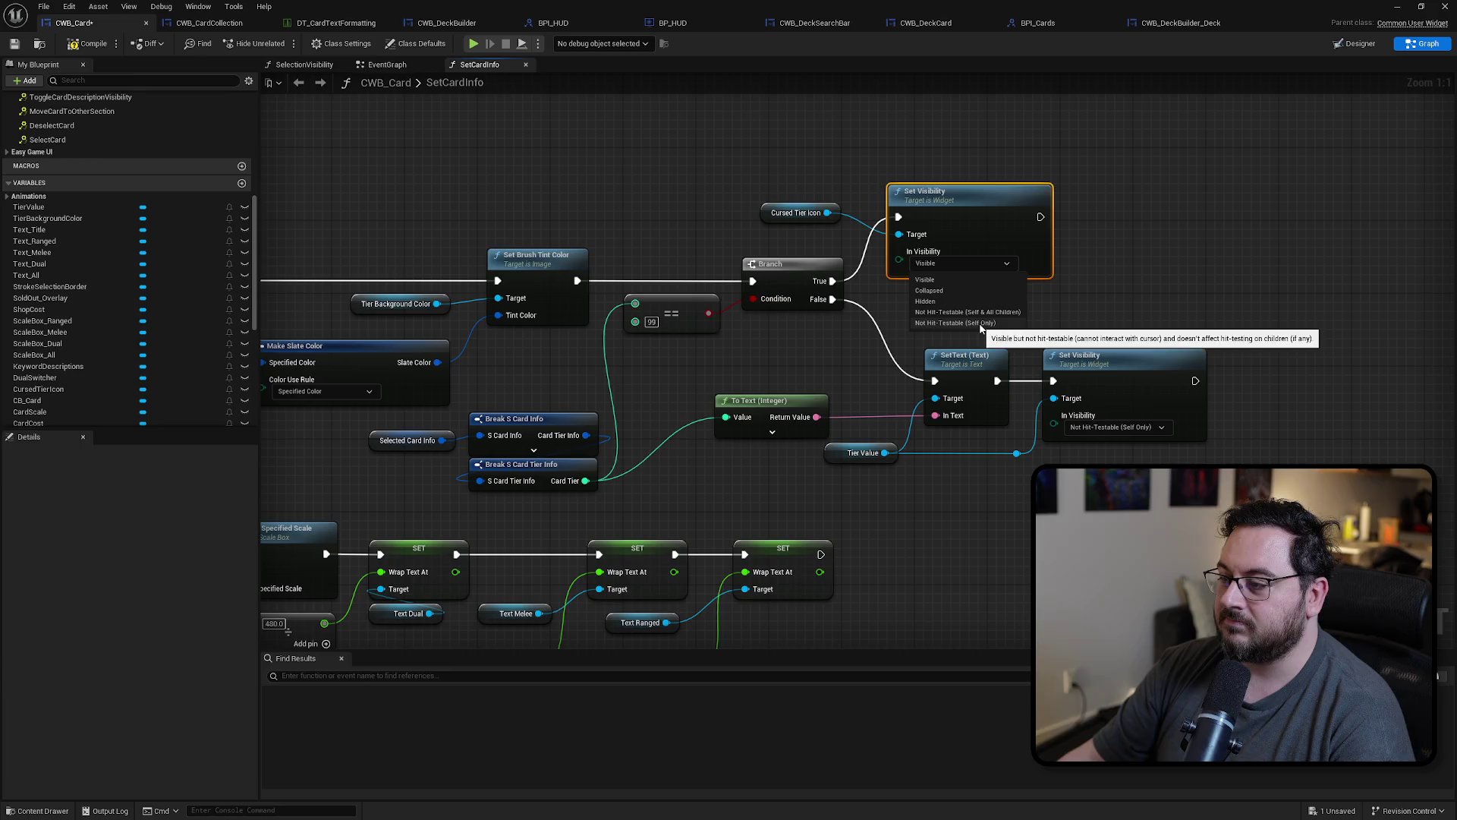
left_click(972, 324)
left_click_drag(975, 224, 953, 208)
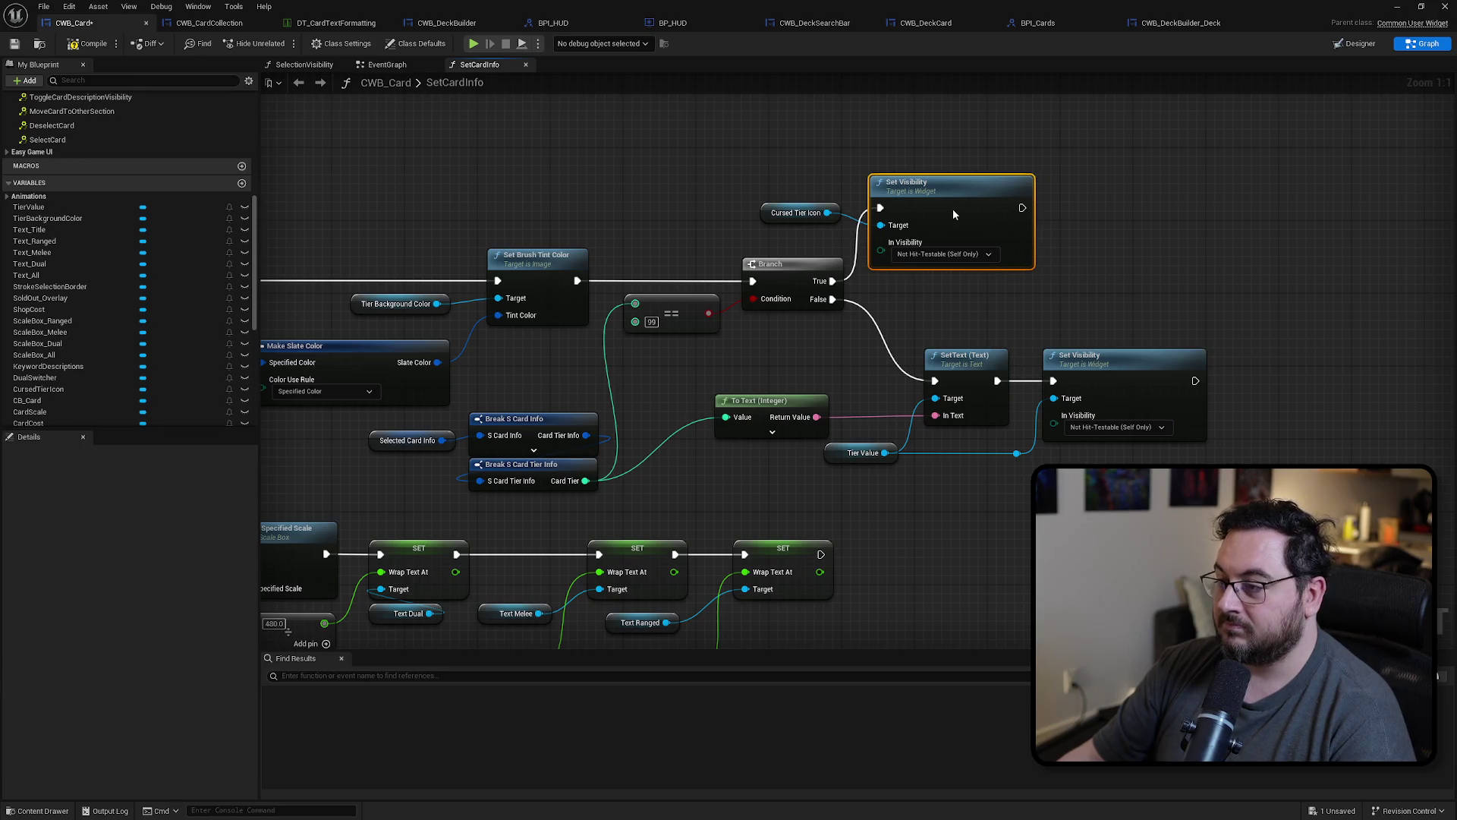
Step: Duplicate the Set Visibility node, set it to Collapsed, chain it after the icon node, and target Tier Value
left_click(1002, 395)
left_click(751, 446)
left_click(964, 217)
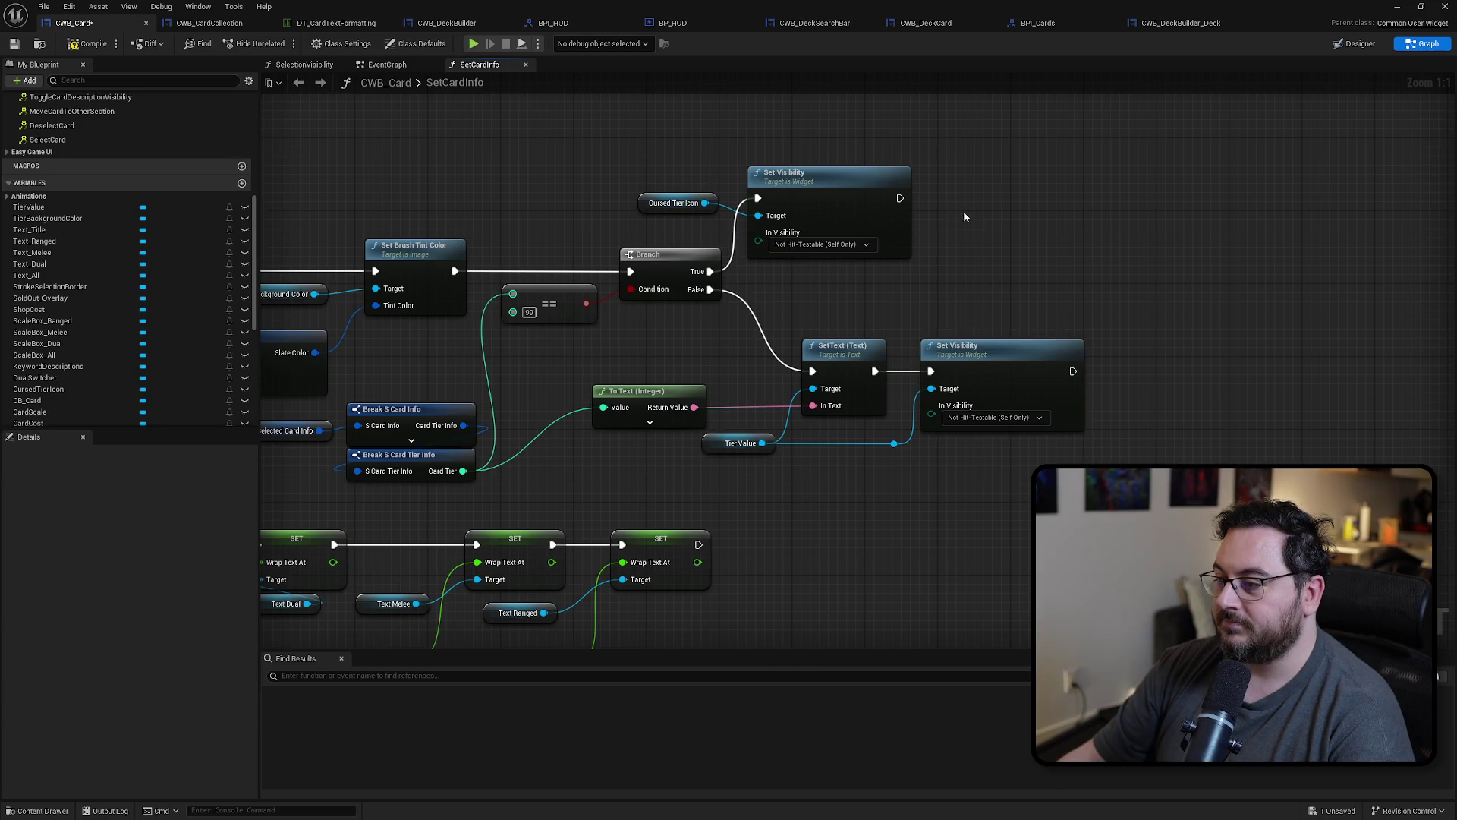
left_click(987, 372)
key("ctrl+c")
key("ctrl+v")
left_click_drag(1025, 238, 1004, 202)
left_click(1021, 265)
left_click(995, 294)
left_click_drag(901, 198, 949, 198)
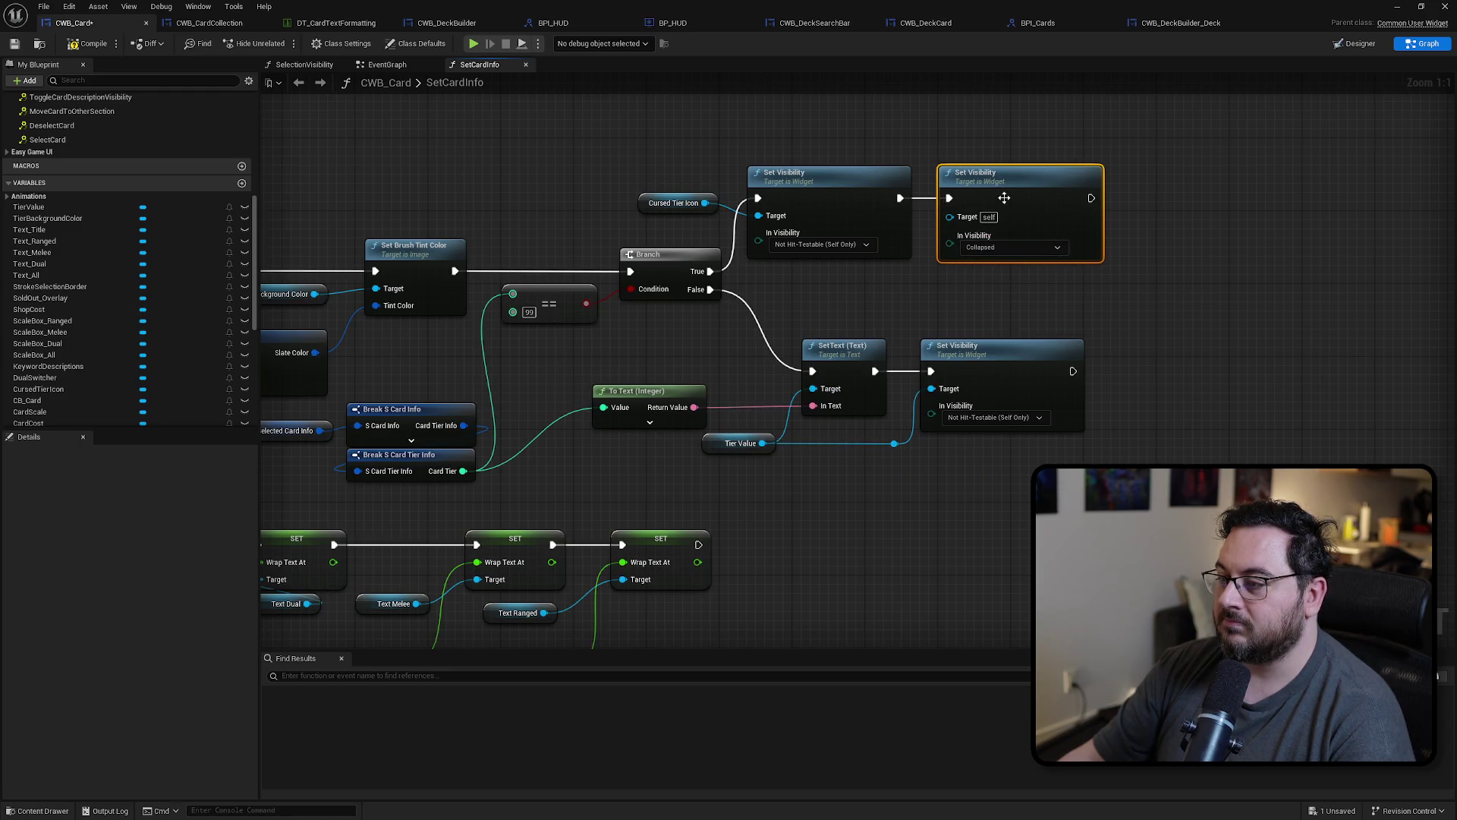
left_click_drag(895, 444, 949, 216)
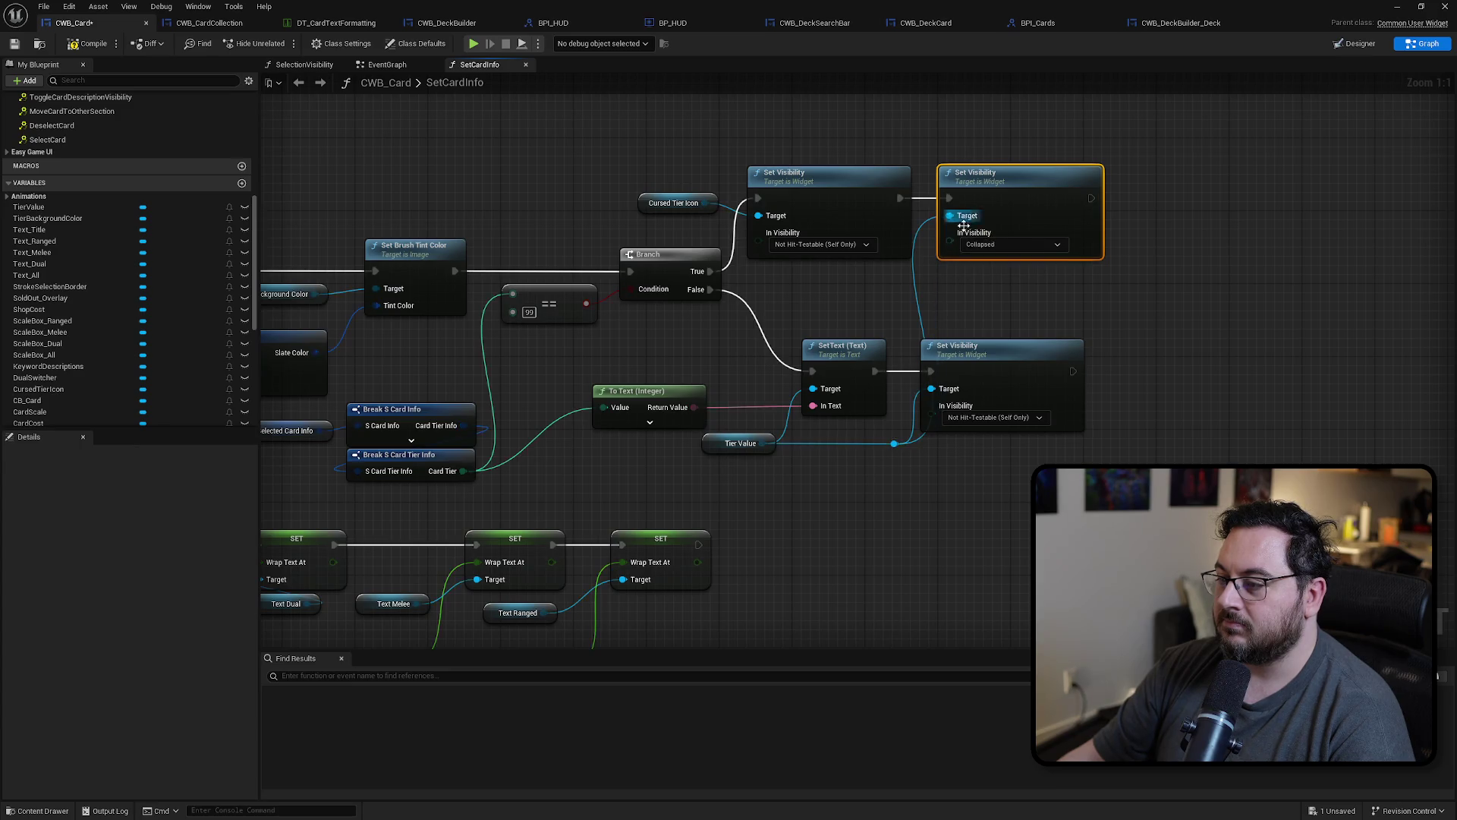
Step: Move the False-path visibility node aside and select both right-hand visibility nodes
left_click_drag(1010, 380, 1056, 379)
left_click(832, 290)
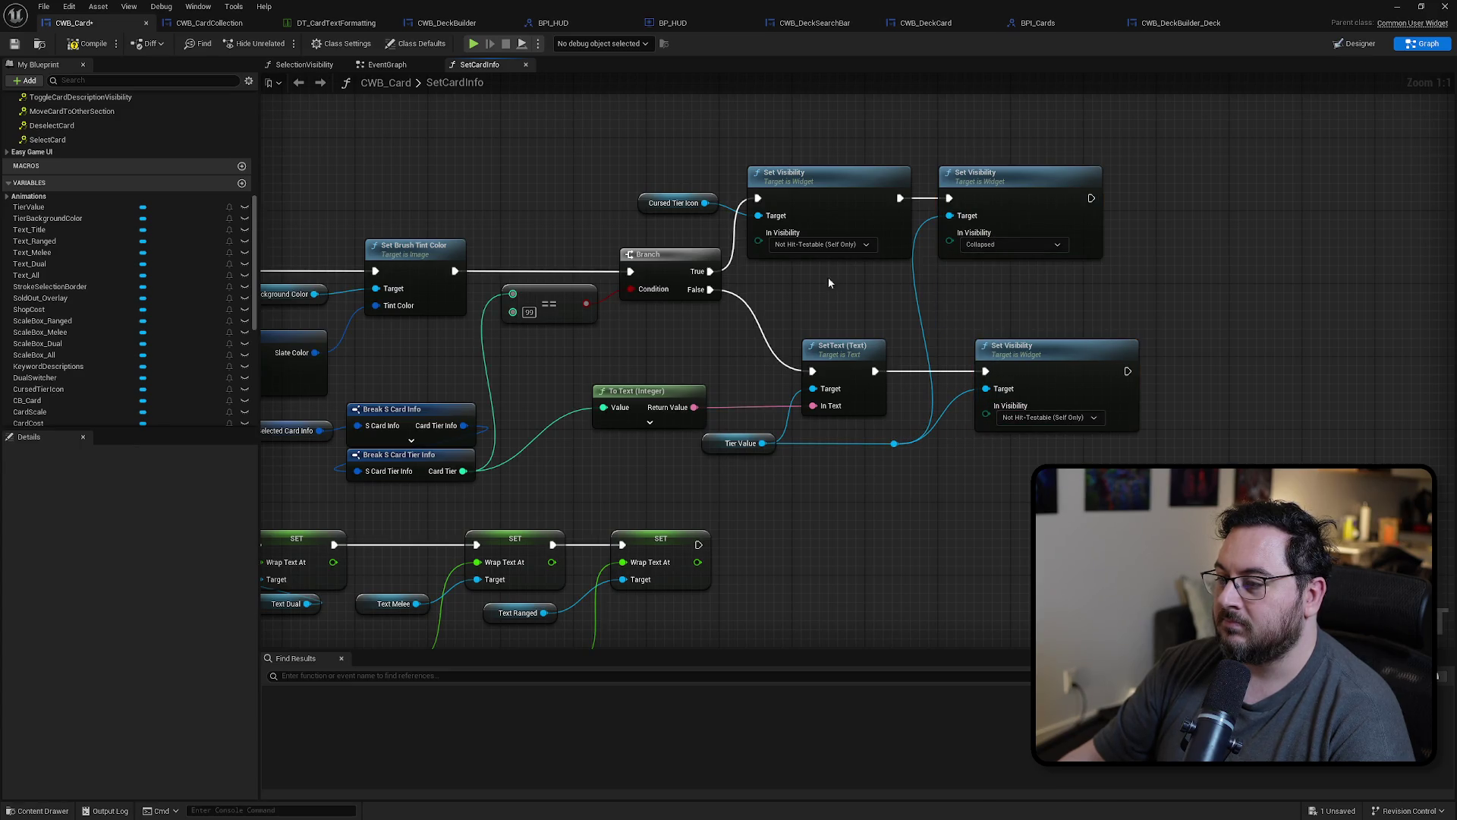
left_click_drag(832, 290, 704, 275)
mouse_move(872, 108)
left_mouse_down()
mouse_move(853, 298)
mouse_move(943, 455)
left_mouse_up()
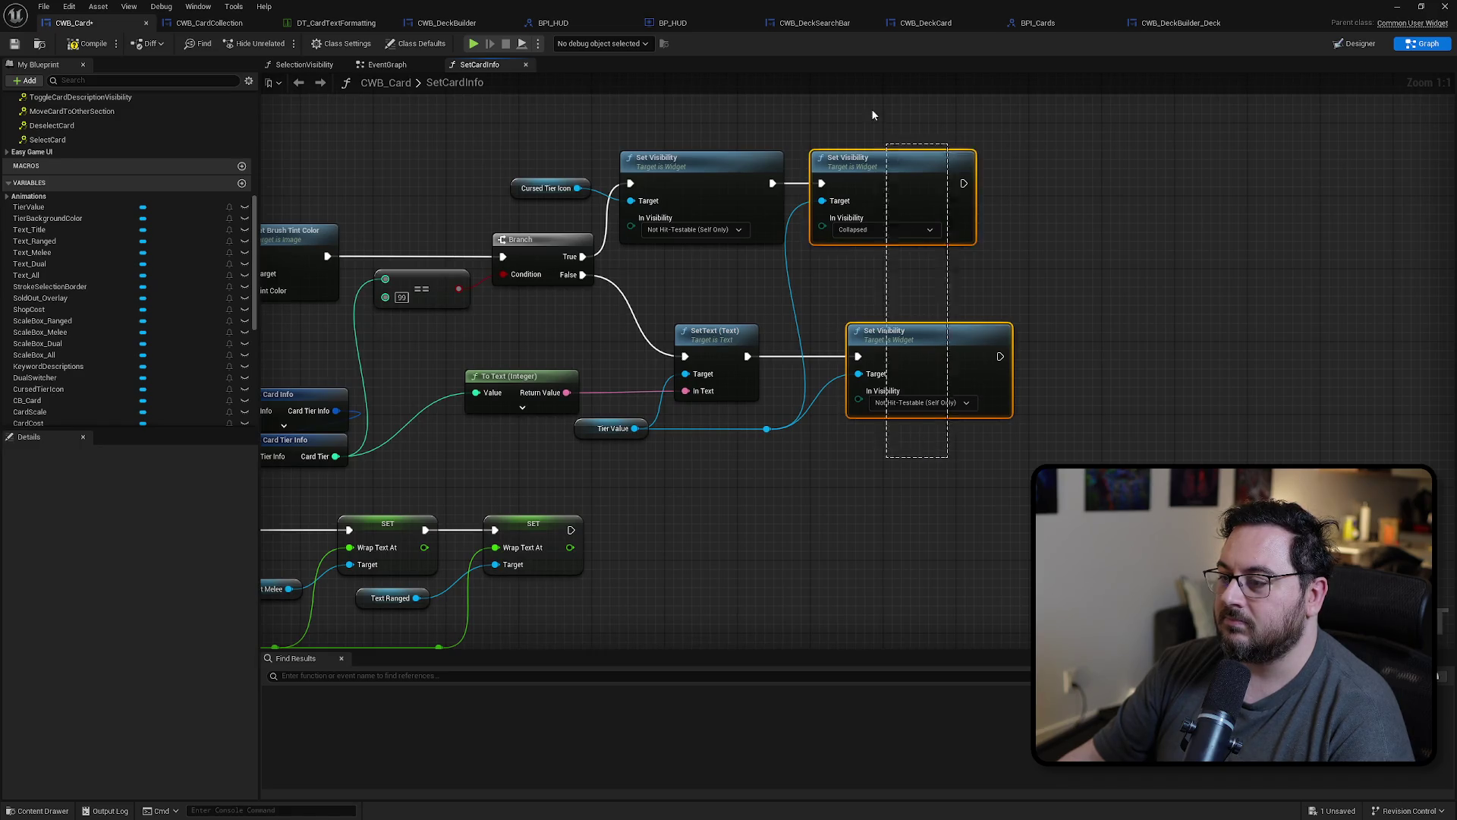
Step: Align the two visibility nodes, then paste a second Tier Value and wire it into the lower one
key("shift+a")
left_click_drag(942, 344, 1051, 344)
left_click(611, 428)
key("ctrl+c")
key("ctrl+v")
mouse_move(854, 288)
left_mouse_down()
mouse_move(836, 372)
mouse_move(768, 435)
mouse_move(969, 202)
mouse_move(975, 382)
left_mouse_up()
left_click_drag(810, 288, 880, 285)
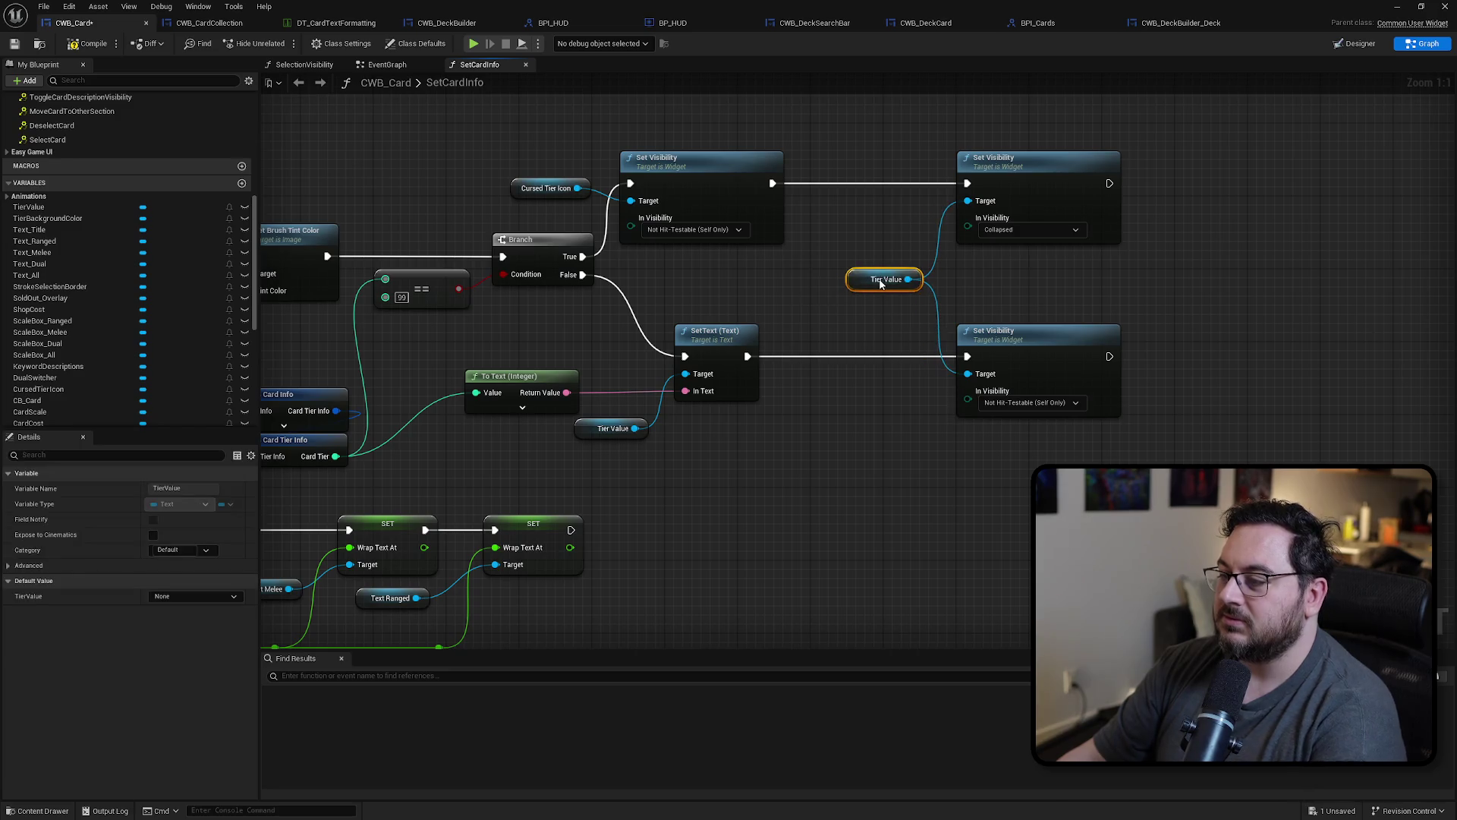
Step: Shift the Tier Value and icon visibility groups right and add a reroute on the True wire
left_click(1032, 342, "ctrl")
left_click(1025, 186, "ctrl")
left_click_drag(1026, 185, 1200, 185)
left_click(713, 177)
left_click(545, 188, "ctrl")
mouse_move(716, 178)
left_mouse_down()
mouse_move(913, 169)
mouse_move(903, 183)
left_mouse_up()
left_click(795, 187)
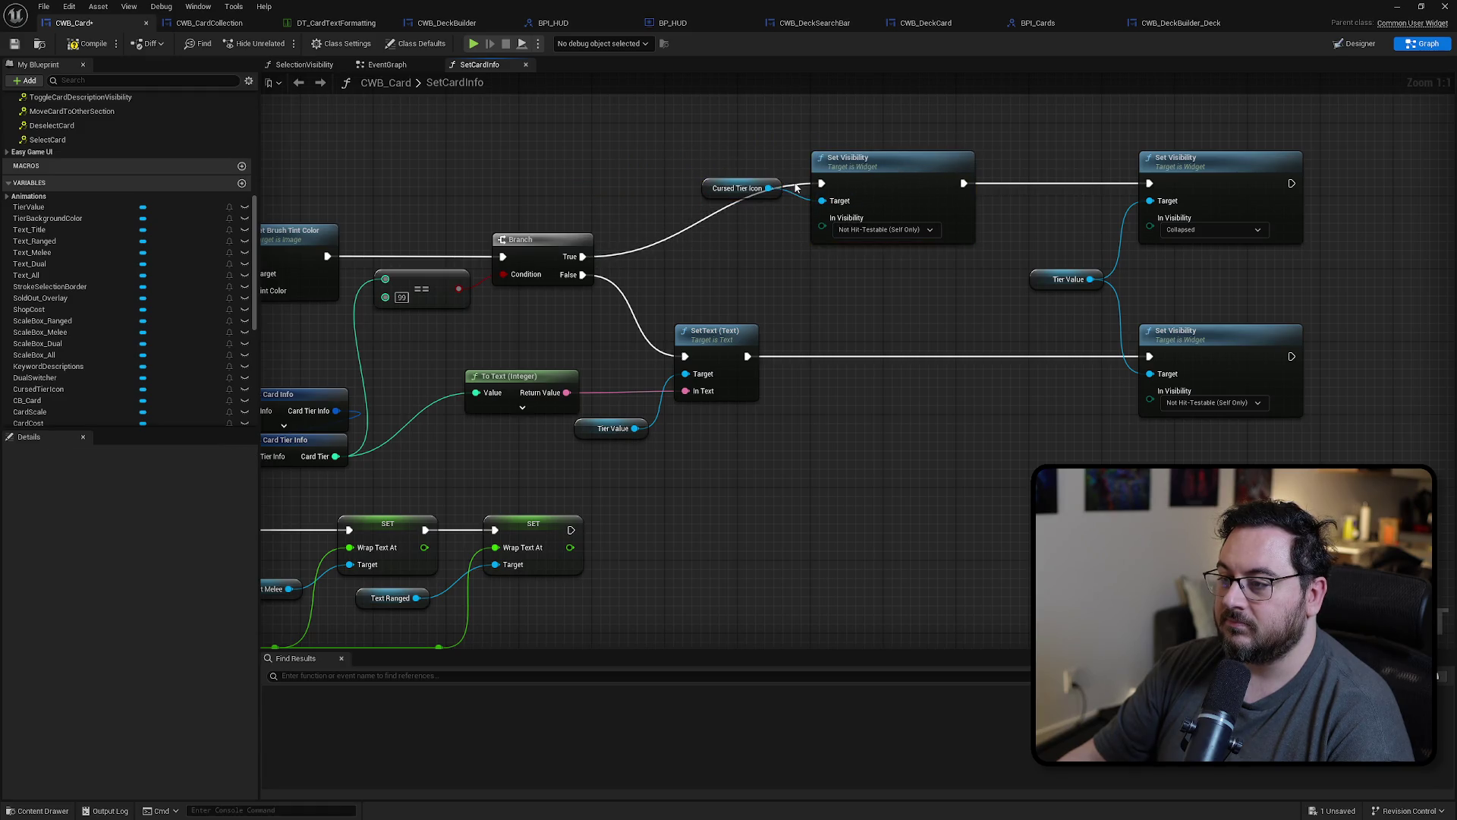
double_click(795, 186)
mouse_move(795, 187)
left_mouse_down()
mouse_move(675, 194)
mouse_move(831, 224)
left_mouse_up()
left_click(849, 282)
Step: Paste the icon visibility pair after SetText on the False path, chained into Tier Value's node, set to Collapsed
key("ctrl+c")
key("ctrl+v")
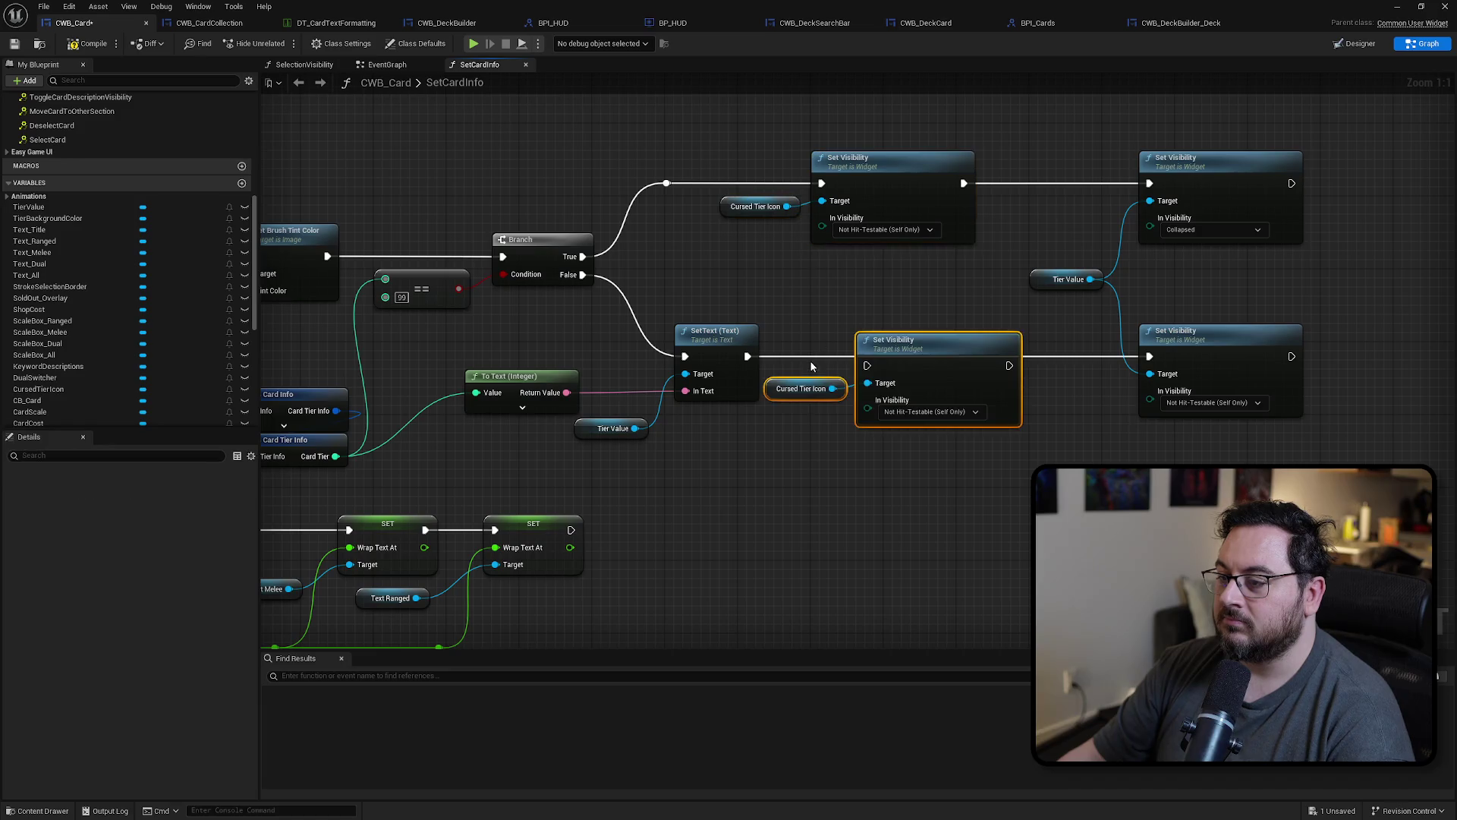
left_click_drag(923, 358, 935, 349)
left_click_drag(1150, 356, 885, 356)
left_click_drag(1028, 356, 1149, 356)
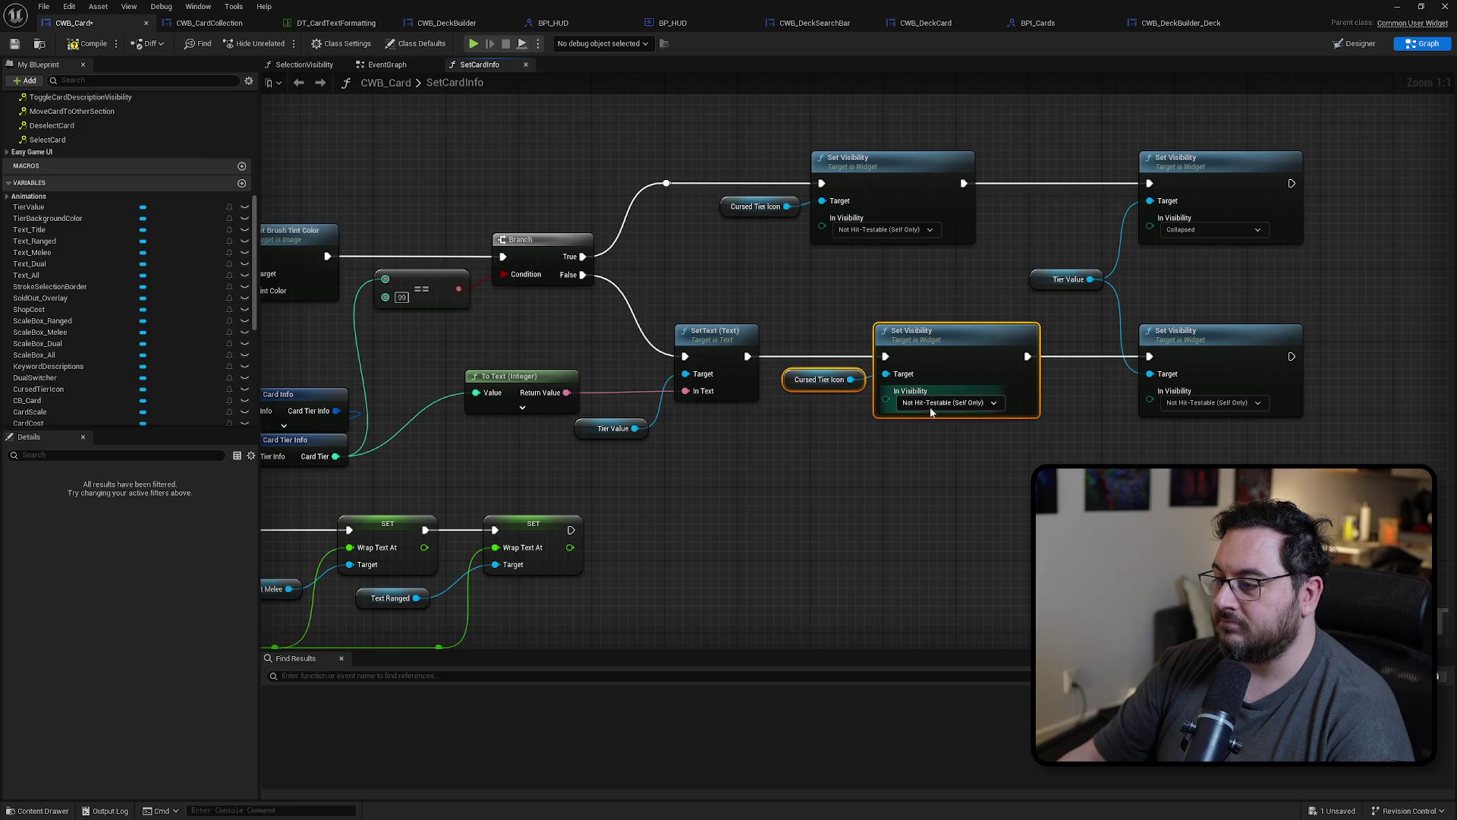
left_click(968, 403)
left_click(917, 430)
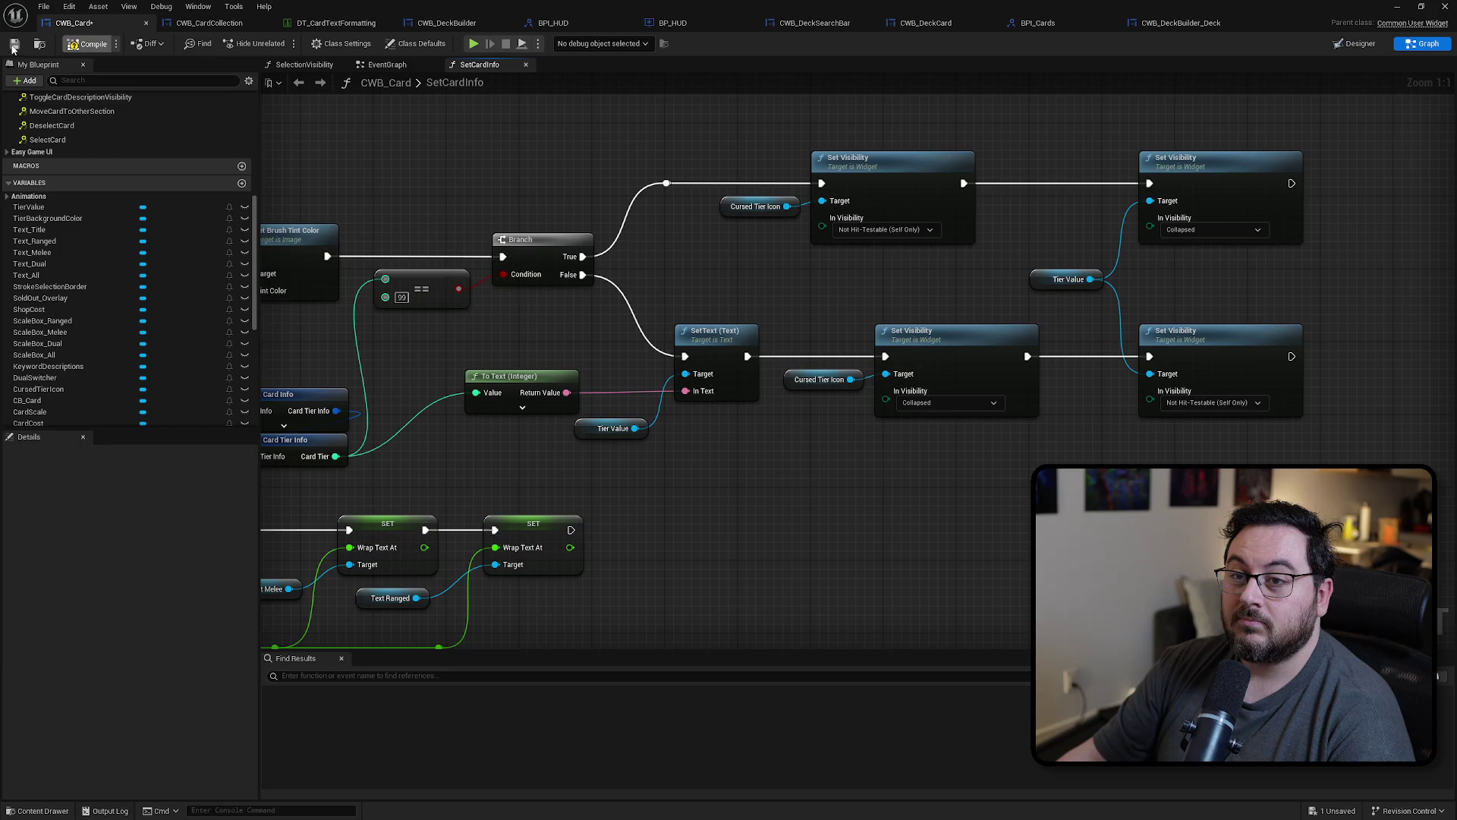
left_click_drag(817, 286, 759, 284)
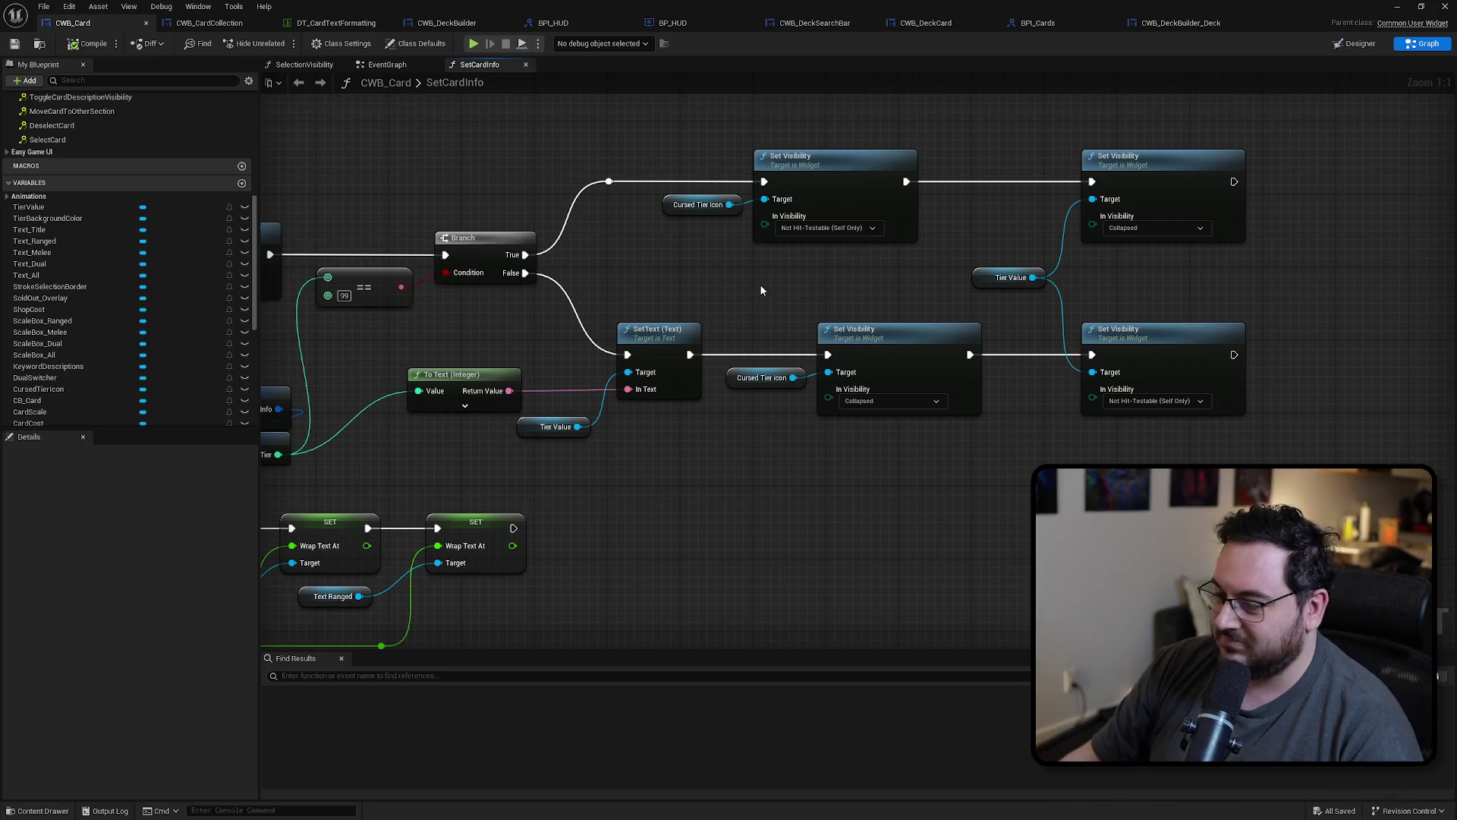
Step: Move the To Text (Integer) node further left
left_click_drag(769, 302, 1020, 288)
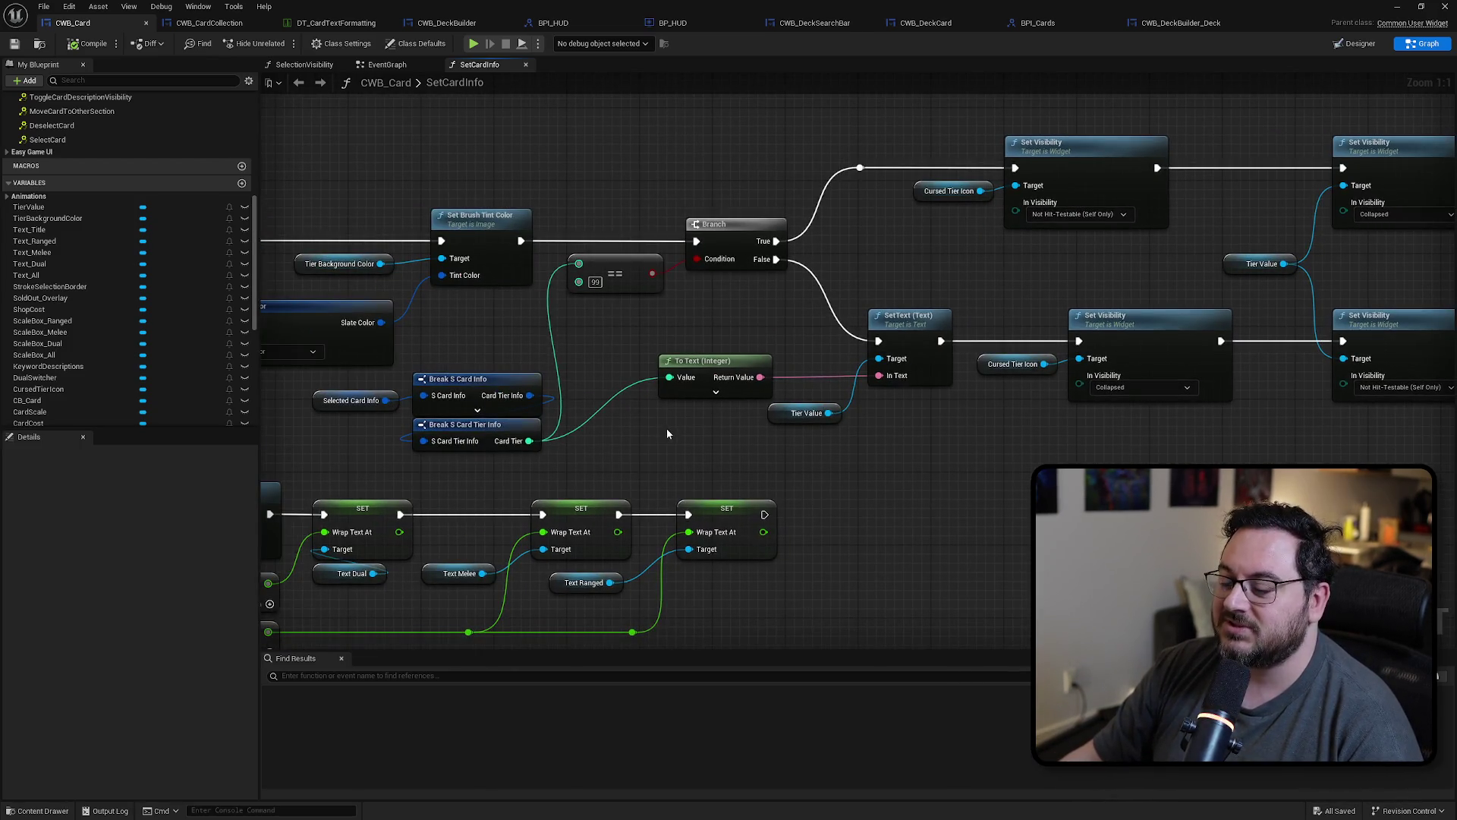
left_click(691, 355)
left_click_drag(706, 370, 642, 371)
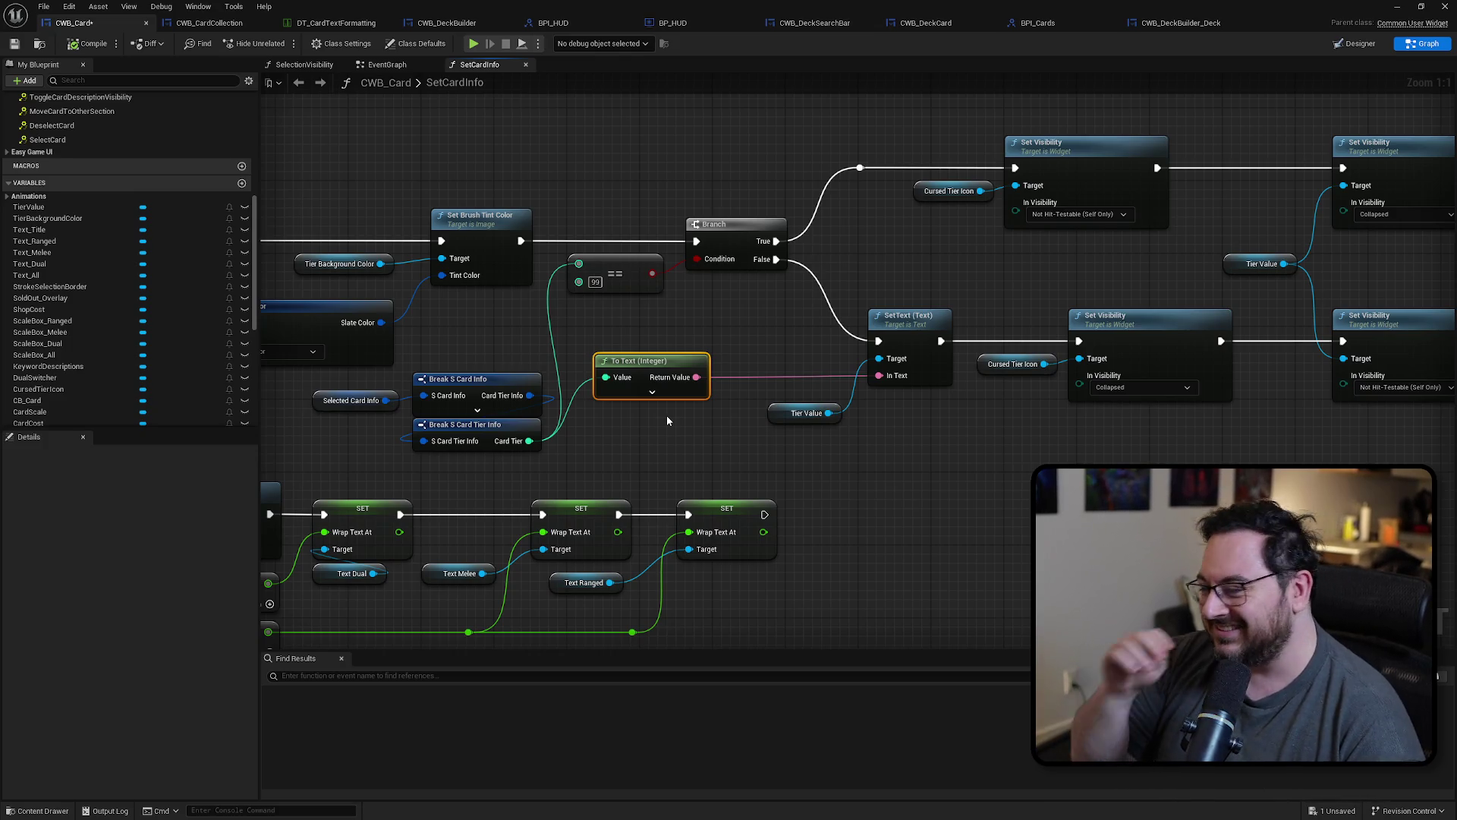
left_click_drag(667, 416, 226, 424)
scroll(827, 472, "down", 1)
left_click_drag(826, 472, 947, 450)
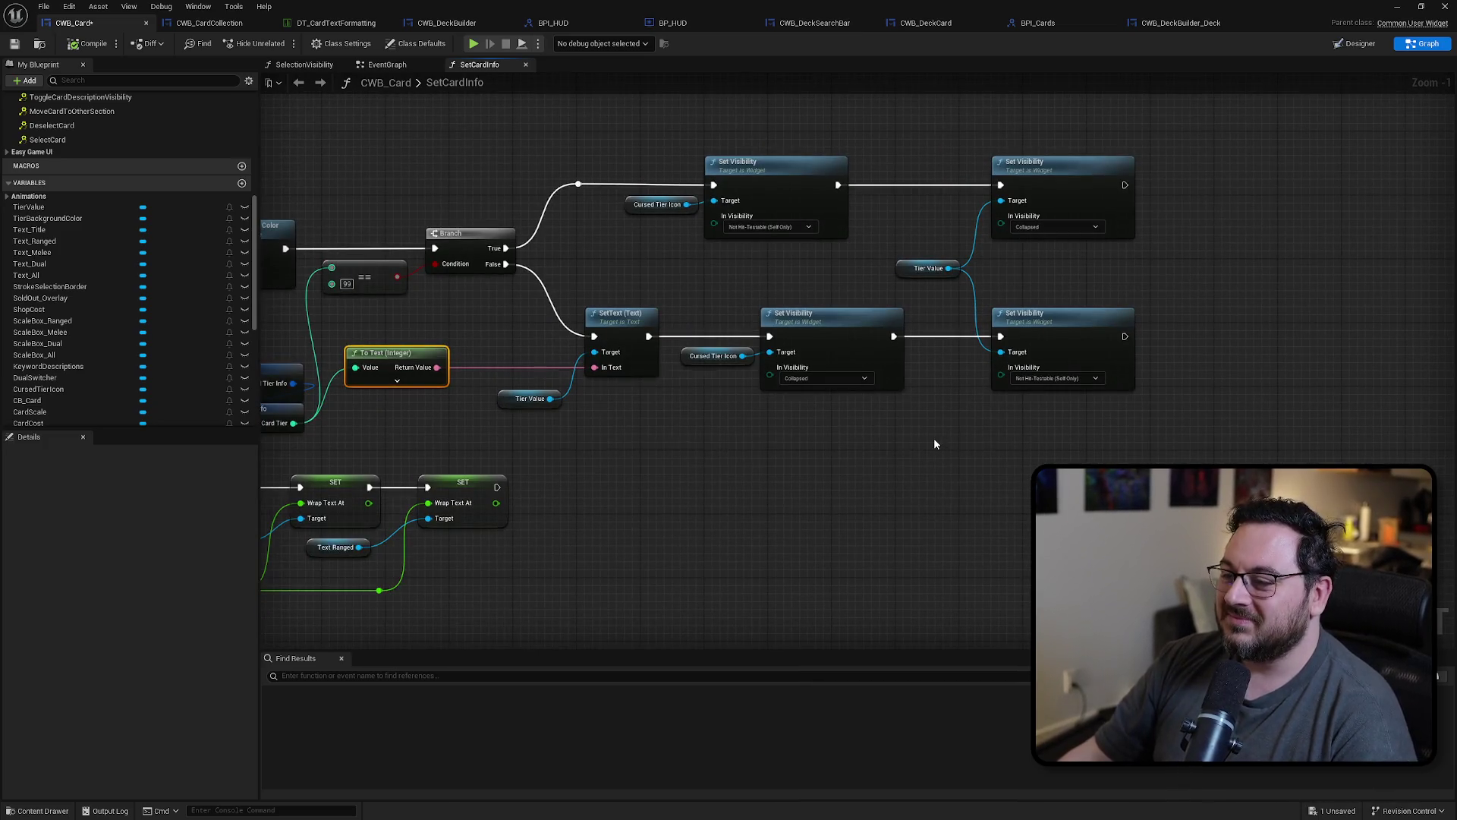
Step: Shift the right-hand group right, right-align the middle visibility nodes and Cursed Tier Icon references, and place Tier Value beside SetText
left_click_drag(1033, 437, 952, 196)
left_click_drag(1090, 202, 1219, 202)
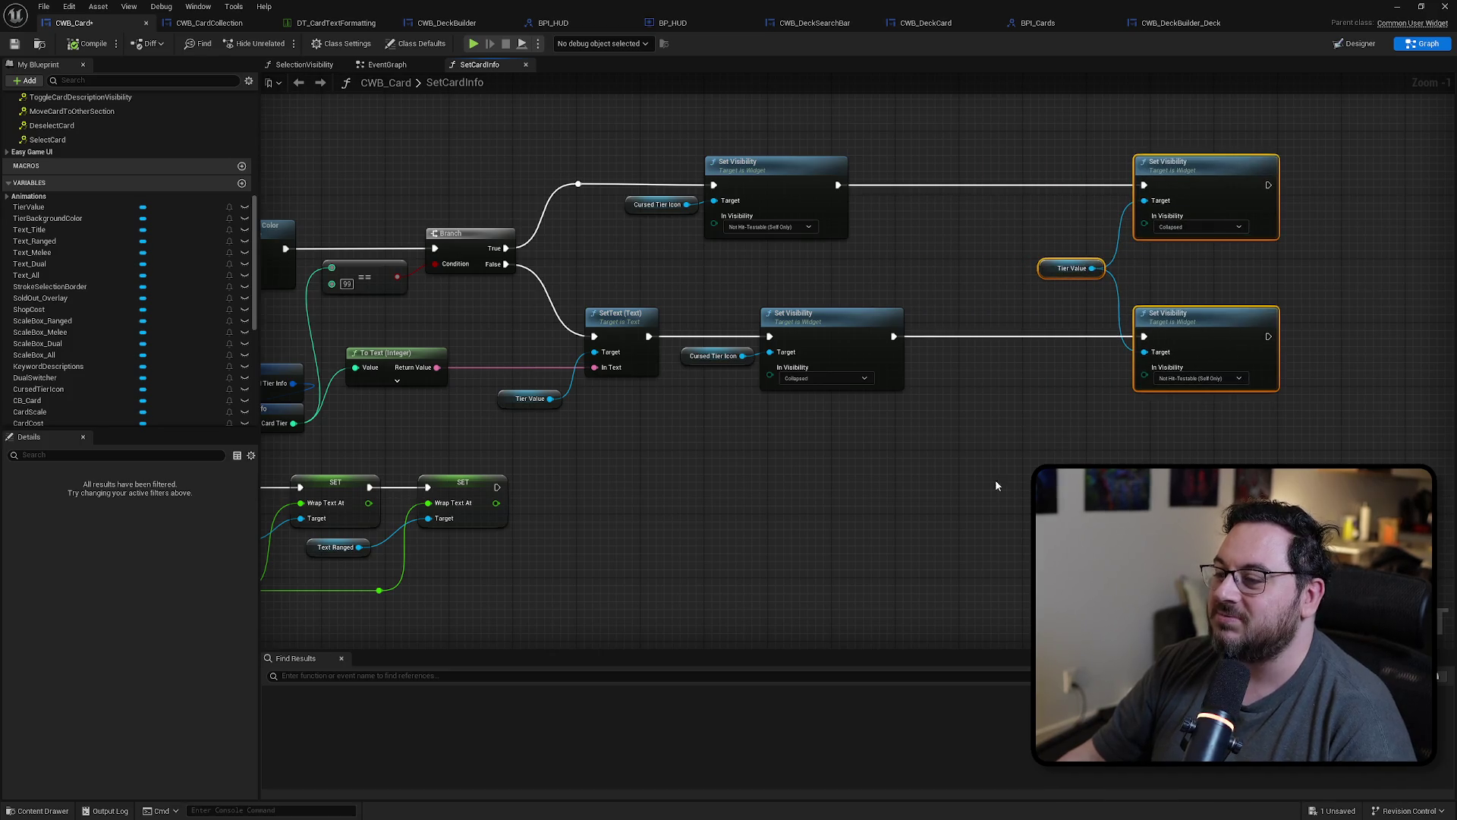
left_click_drag(923, 498, 777, 115)
key("shift+d")
left_click_drag(752, 376, 666, 214)
key("shift+d")
left_click(621, 488)
left_click_drag(506, 404, 513, 355)
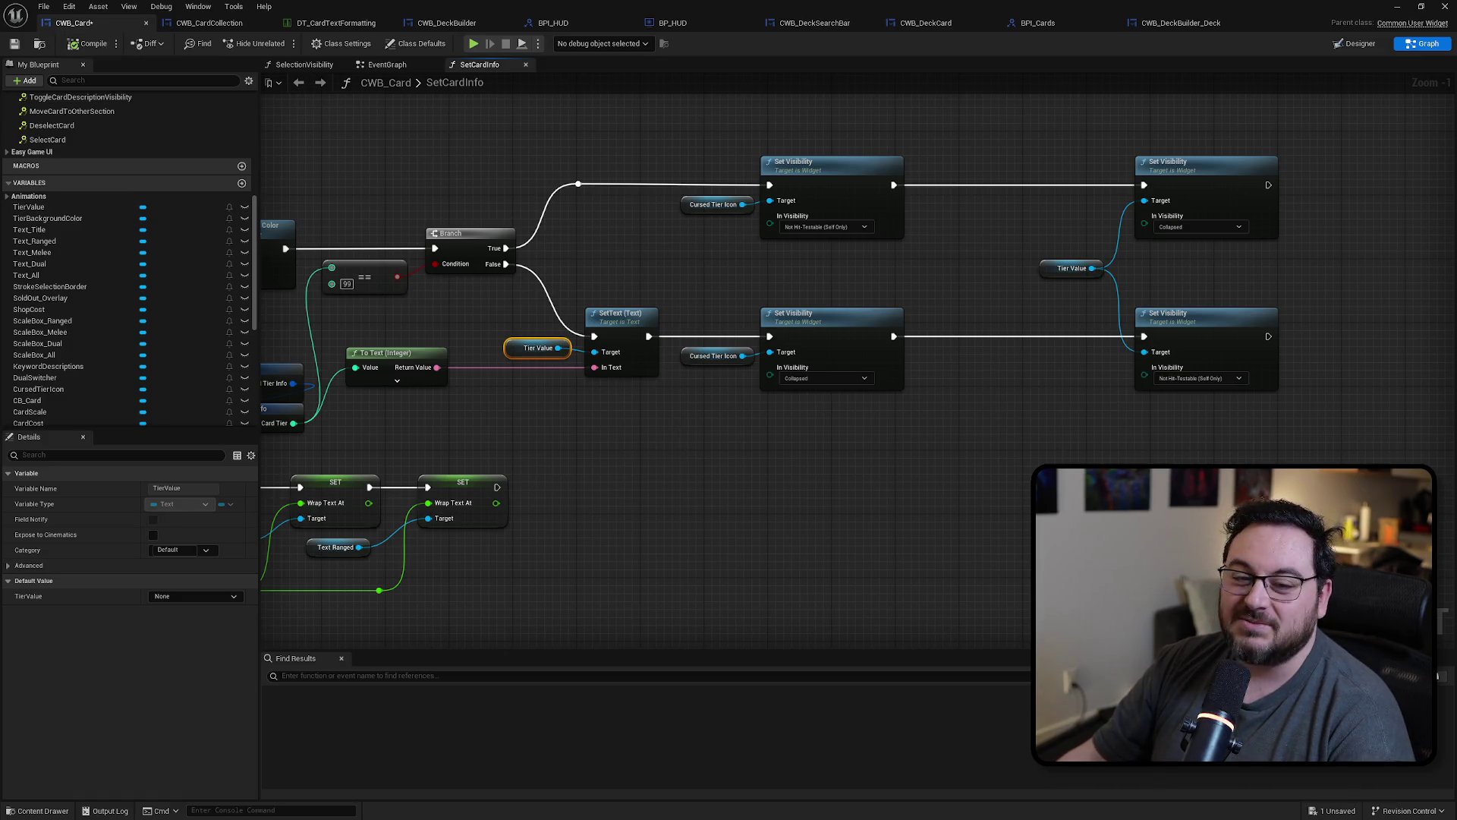
Step: Pan across the graph to check the keyword, text-scale and Tier Value visibility columns
left_click_drag(689, 480, 727, 472)
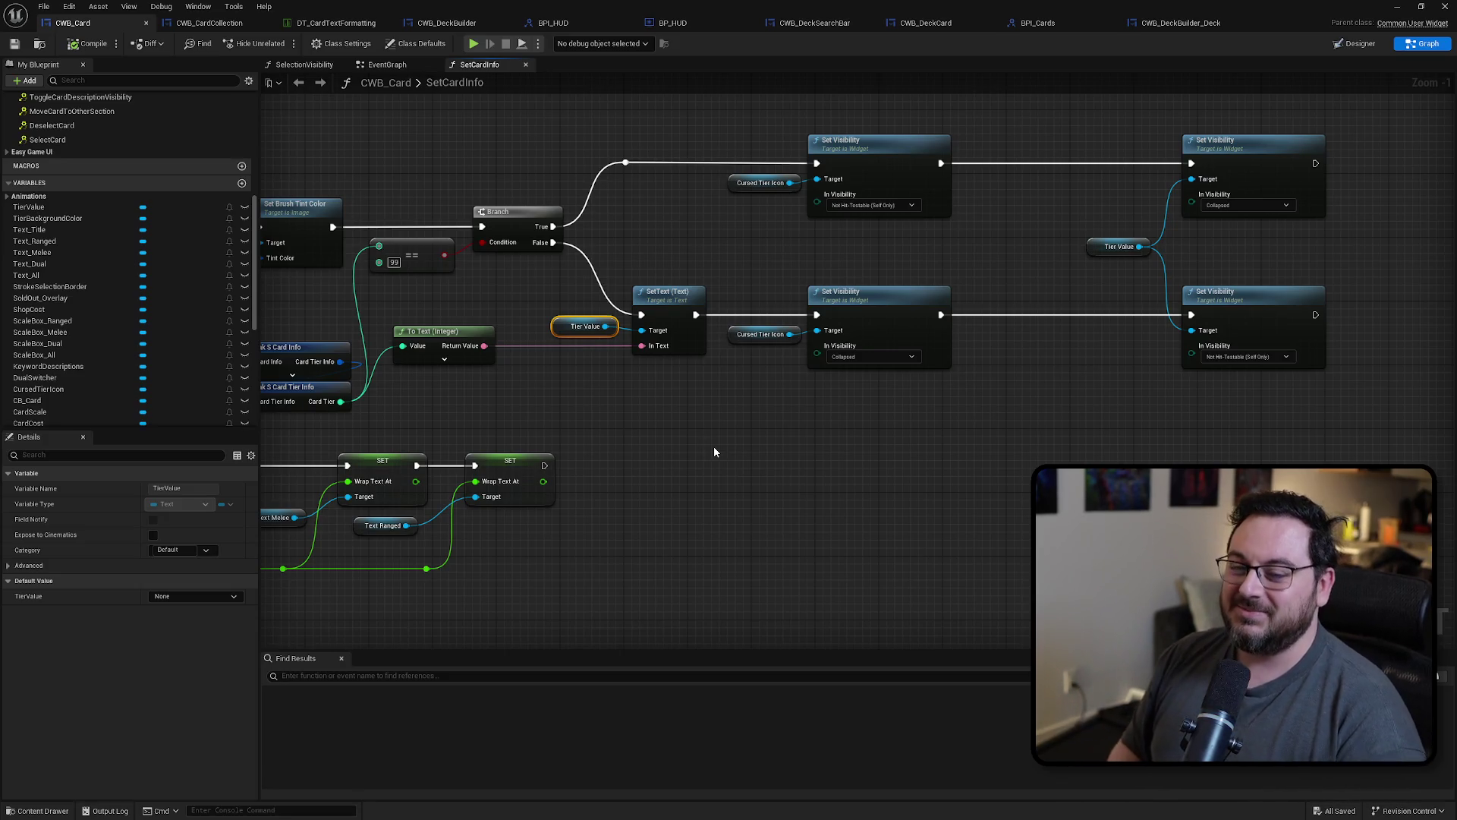
mouse_move(714, 452)
left_mouse_down()
mouse_move(899, 406)
mouse_move(1165, 299)
mouse_move(1309, 308)
left_mouse_up()
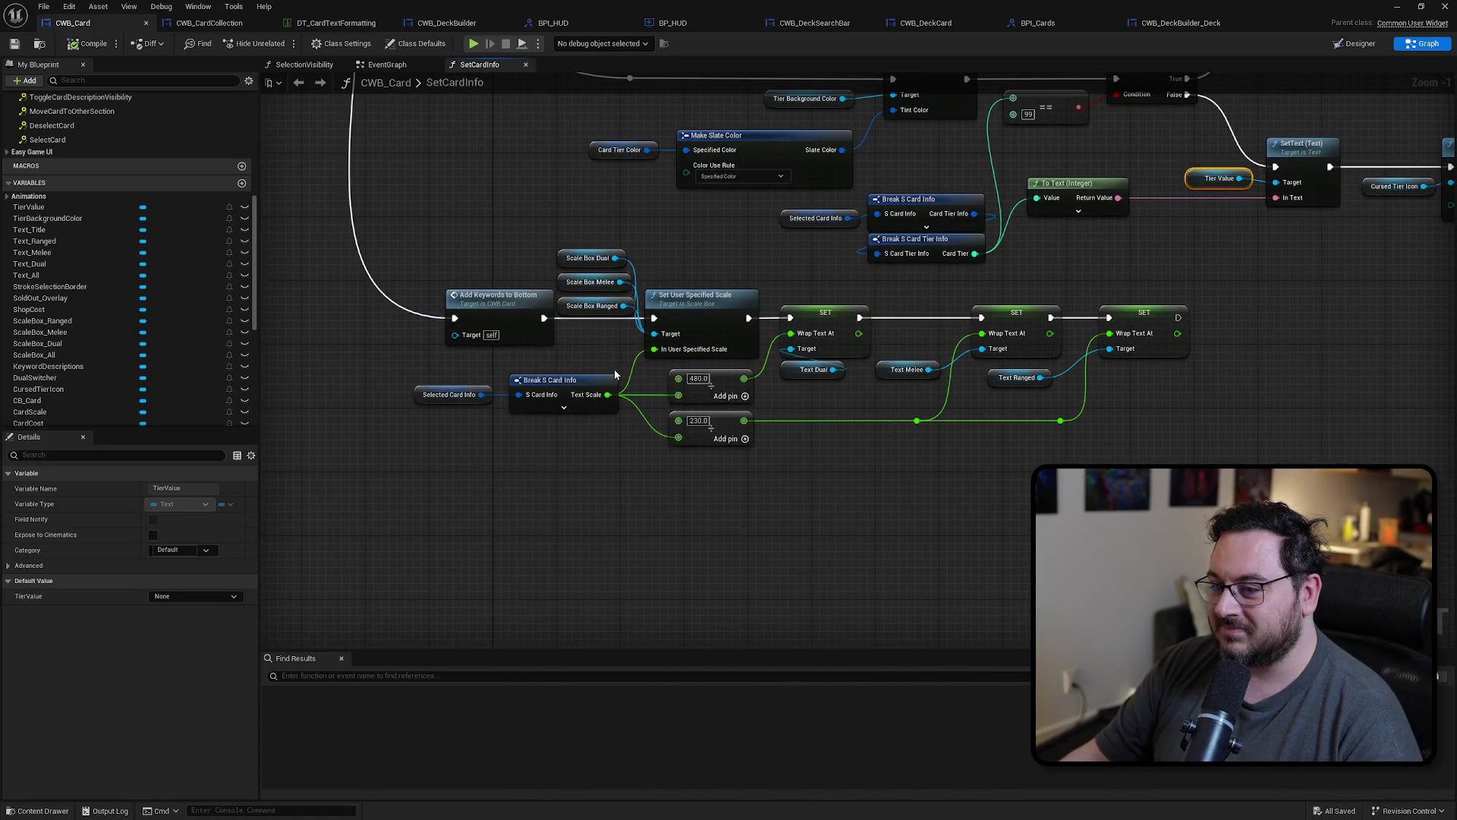
left_click_drag(657, 343, 681, 407)
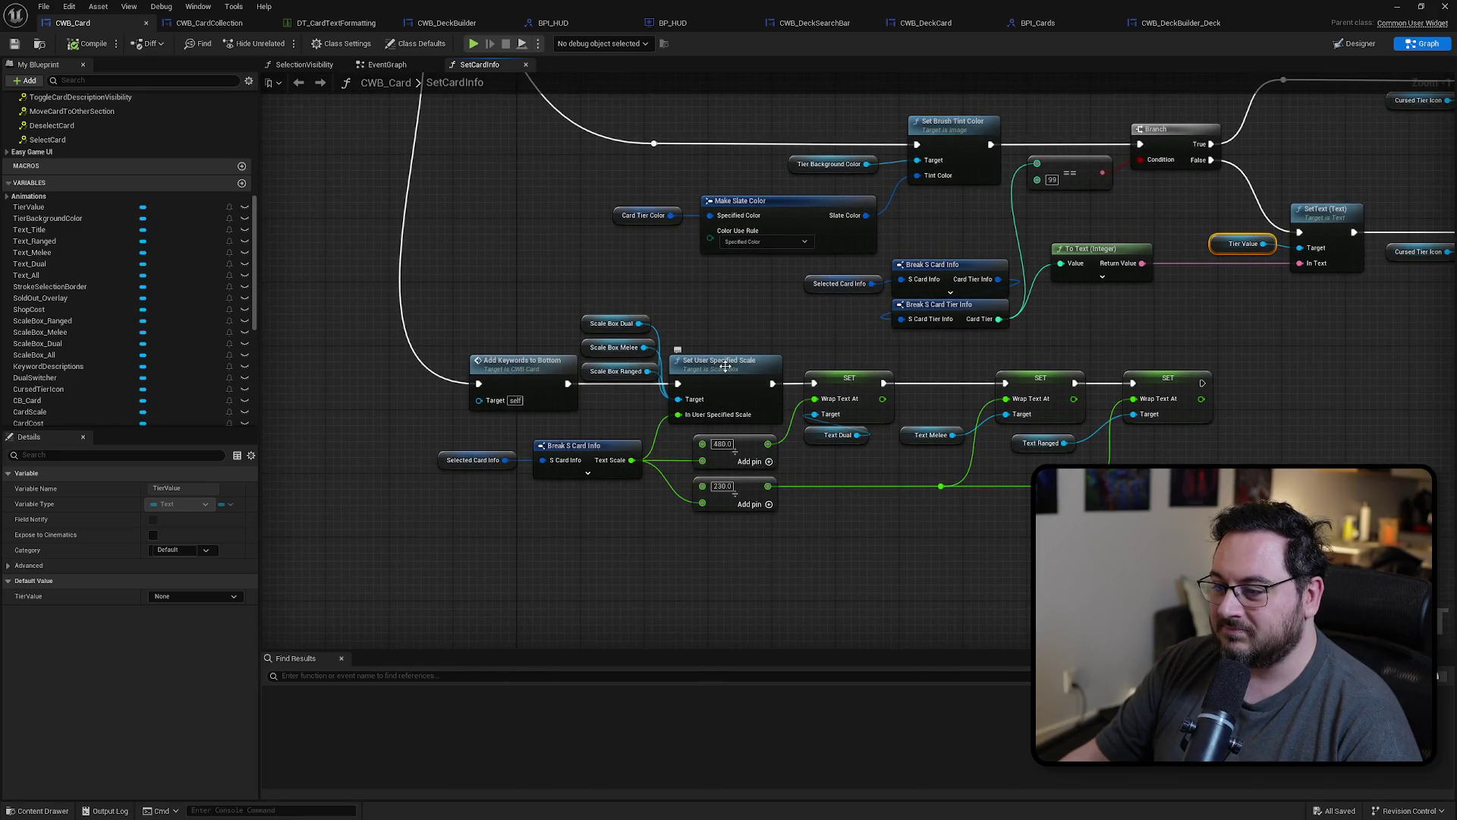
mouse_move(1230, 345)
left_mouse_down()
mouse_move(422, 582)
mouse_move(488, 562)
left_mouse_up()
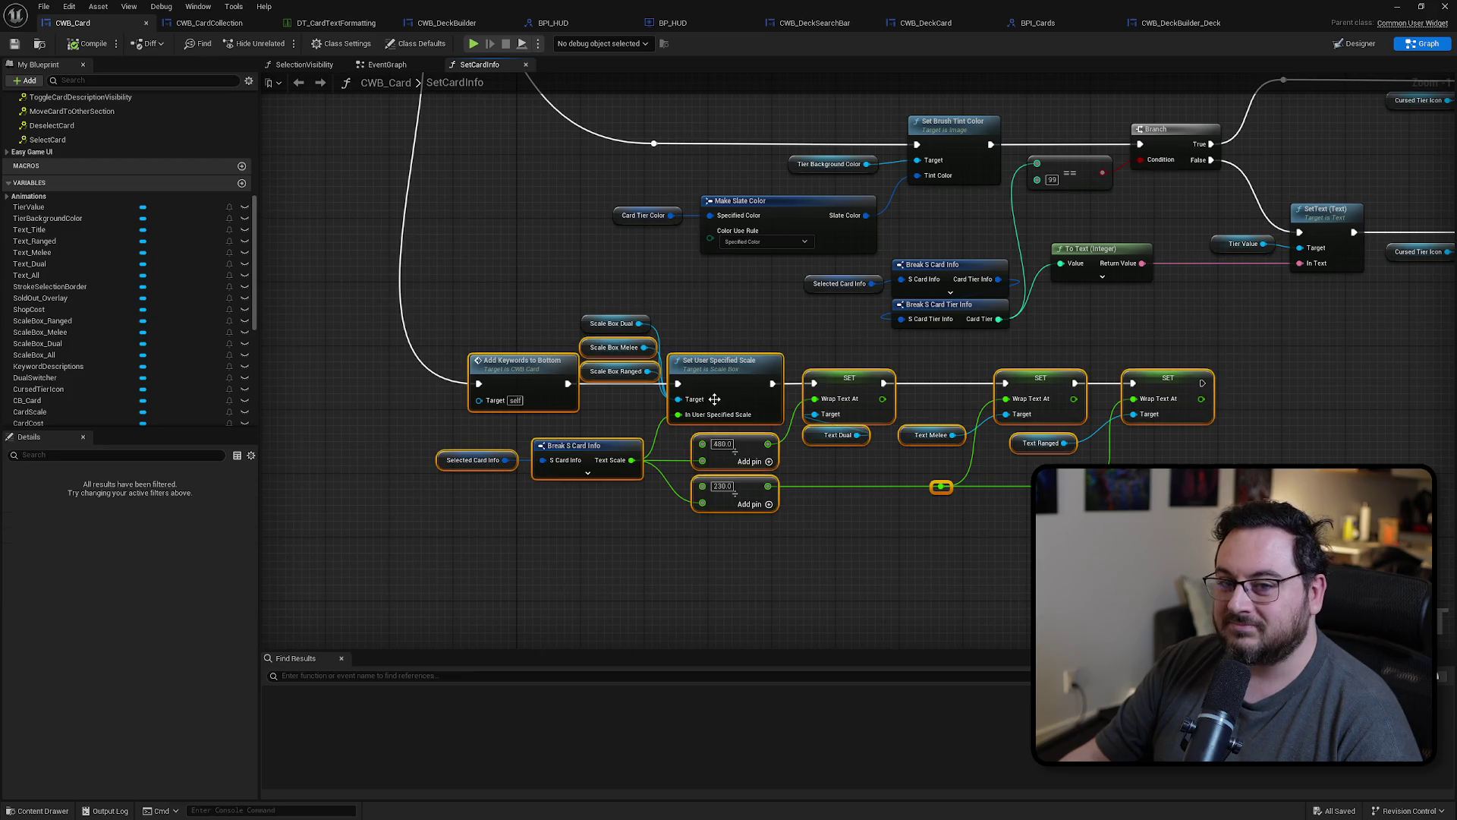
left_click(900, 480)
left_click_drag(900, 480, 1082, 499)
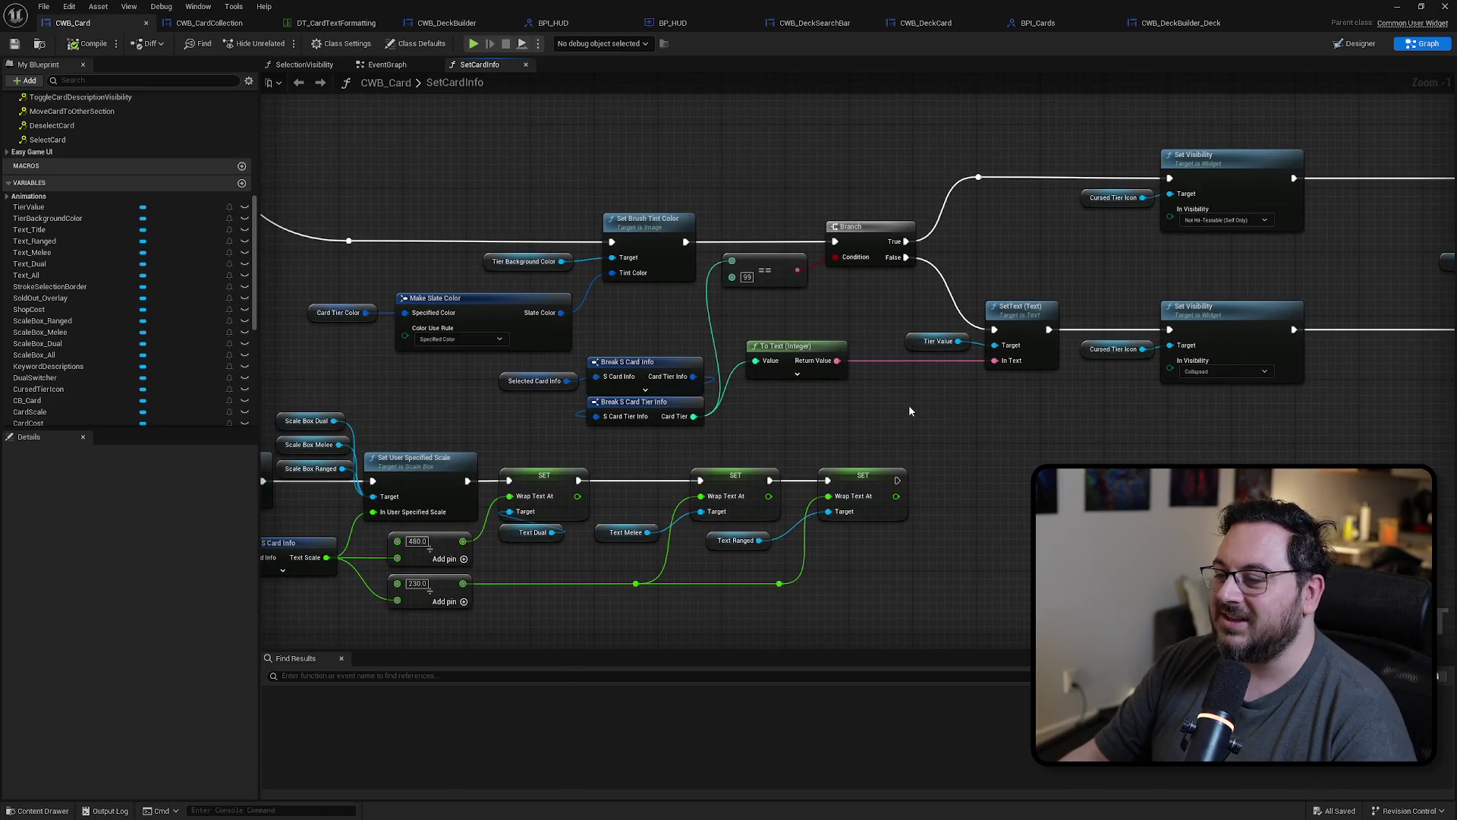
mouse_move(905, 432)
left_mouse_down()
mouse_move(494, 394)
mouse_move(530, 417)
mouse_move(508, 417)
left_mouse_up()
mouse_move(968, 406)
left_mouse_down()
mouse_move(1089, 167)
mouse_move(930, 168)
left_mouse_up()
left_click(981, 464)
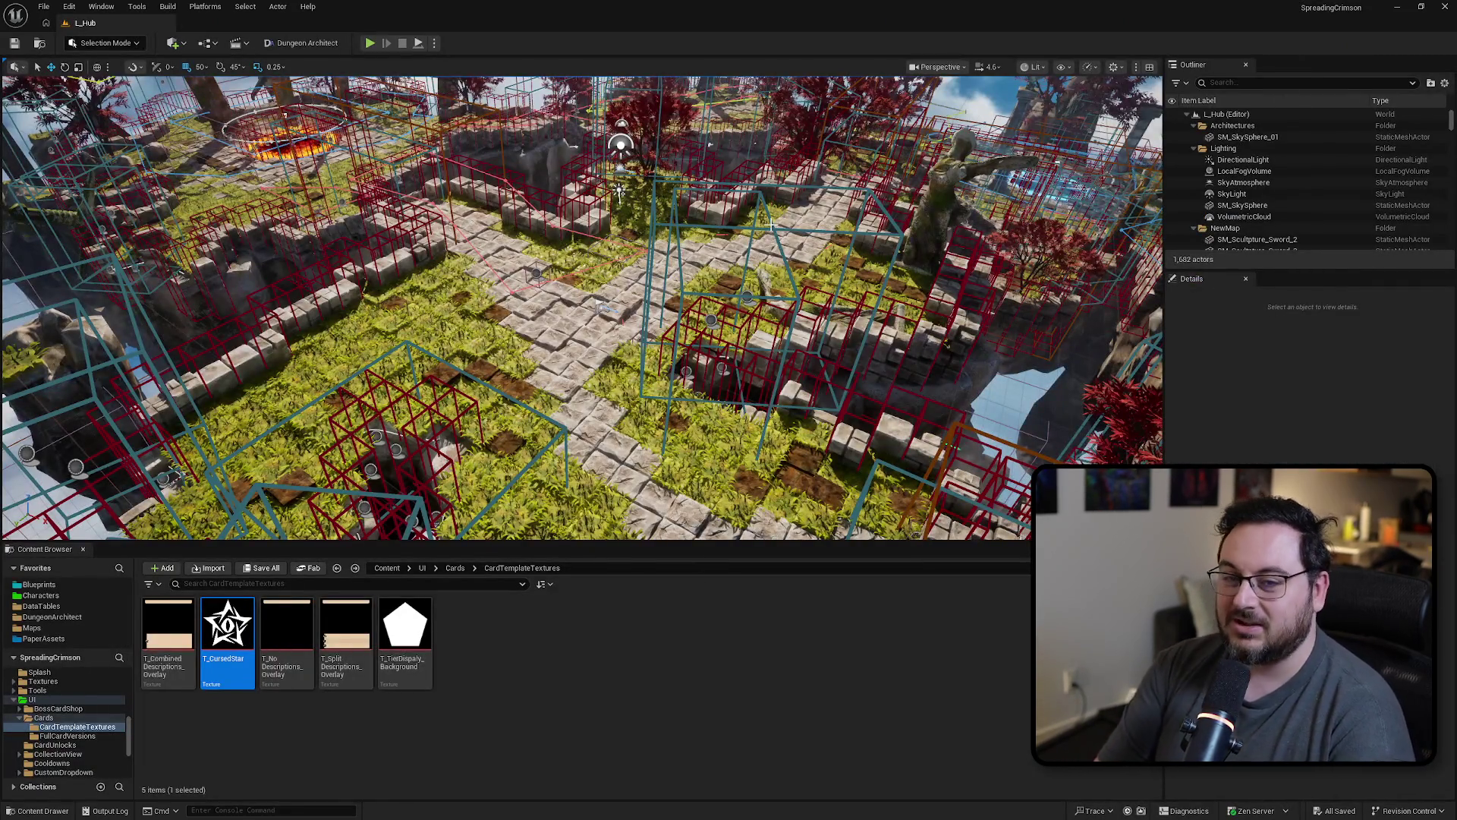
Step: Play in editor and toggle the card collection with Tab to view the coloured tier badges
key("alt+p")
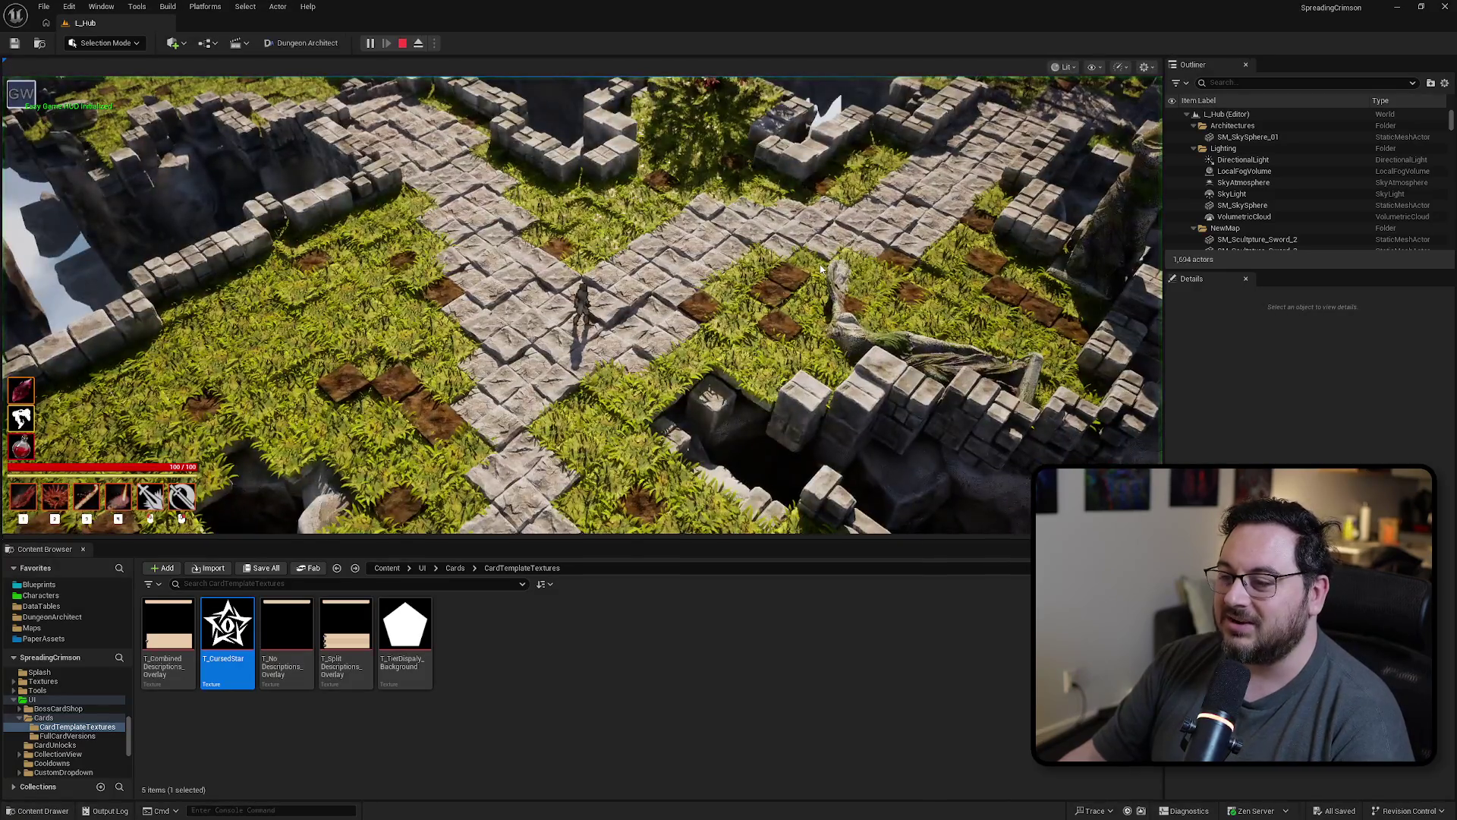
key("Tab")
key("Tab")
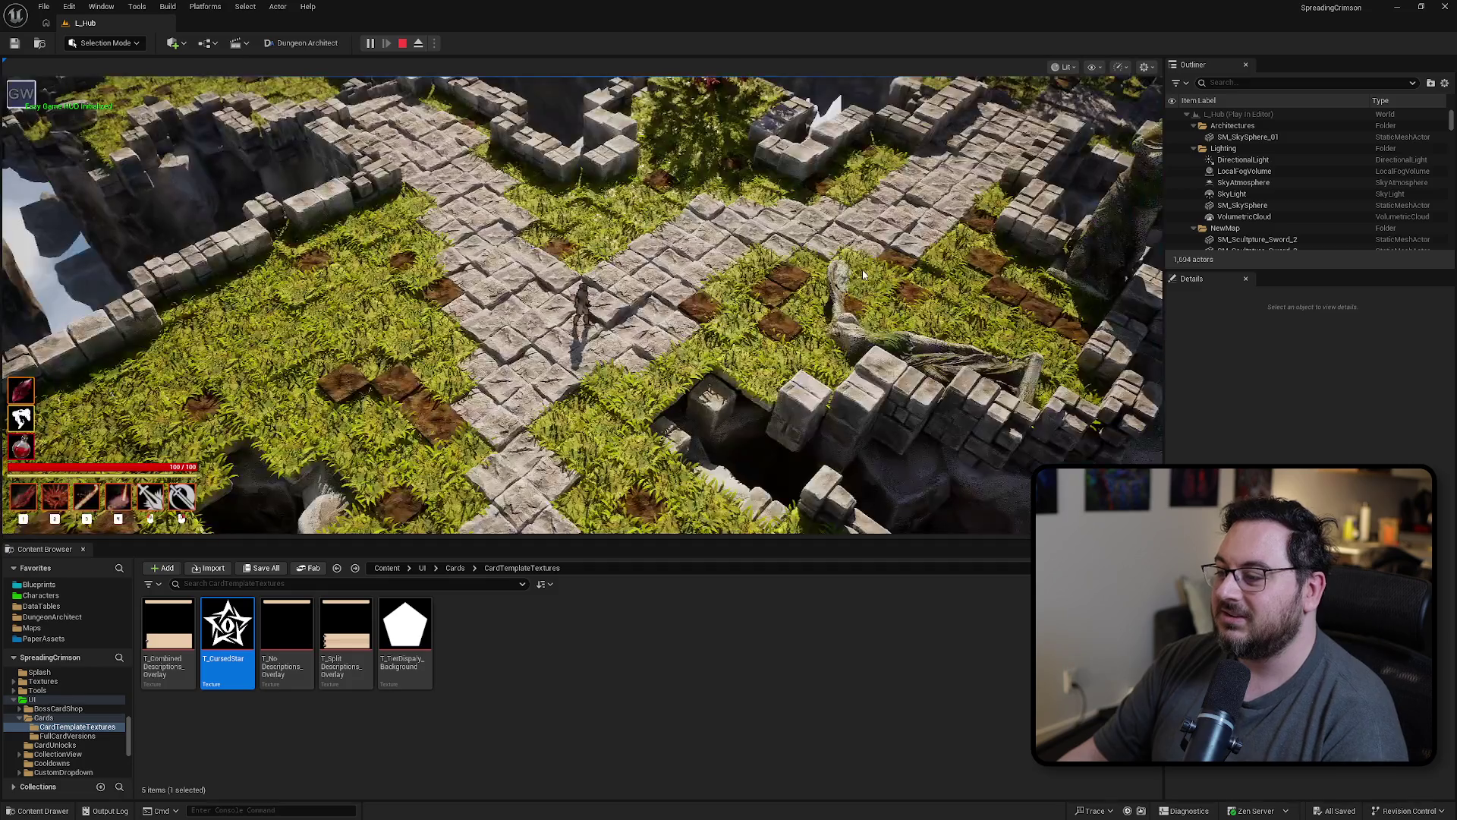
key("Tab")
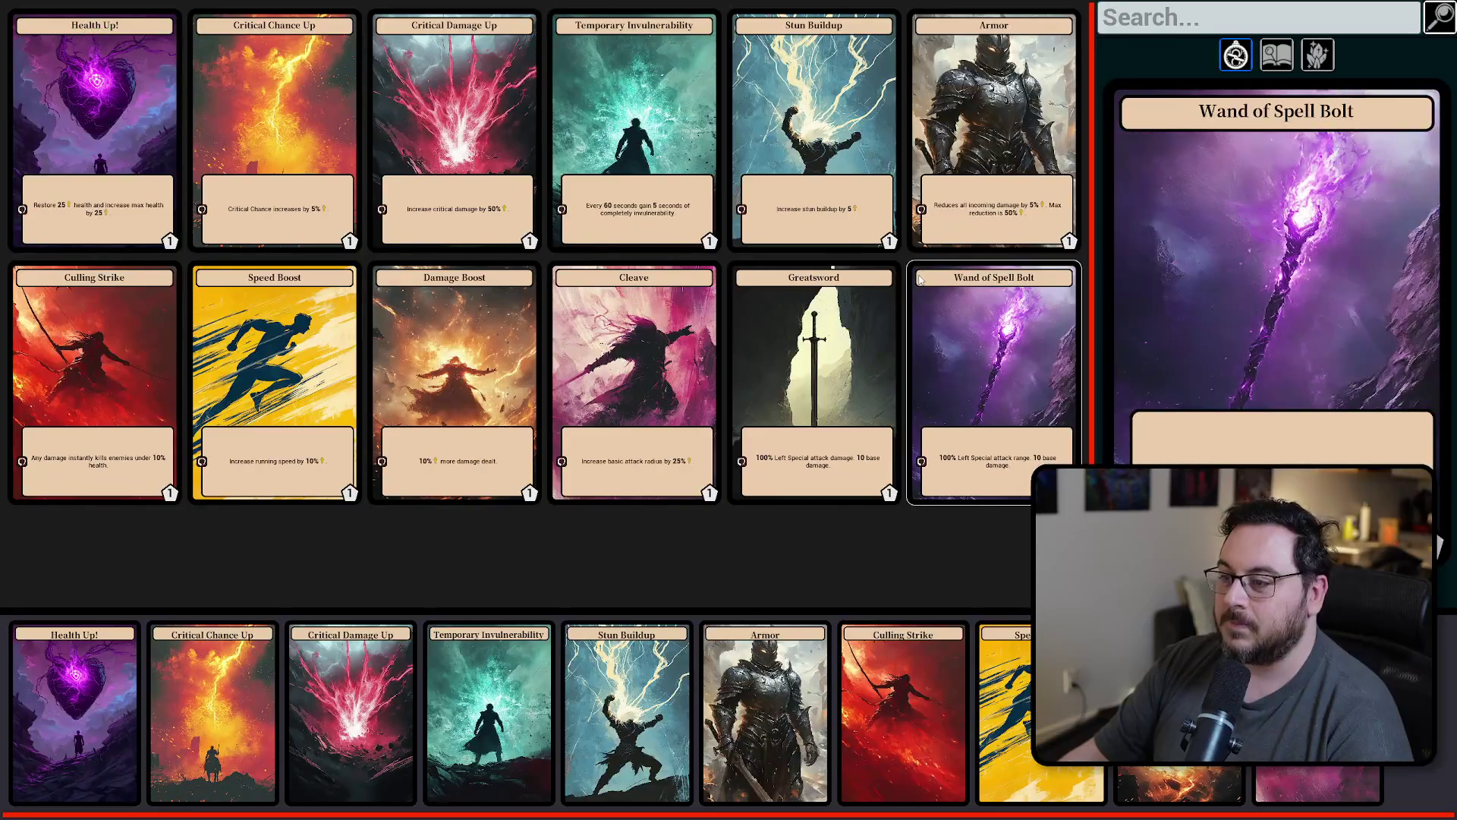
key("Tab")
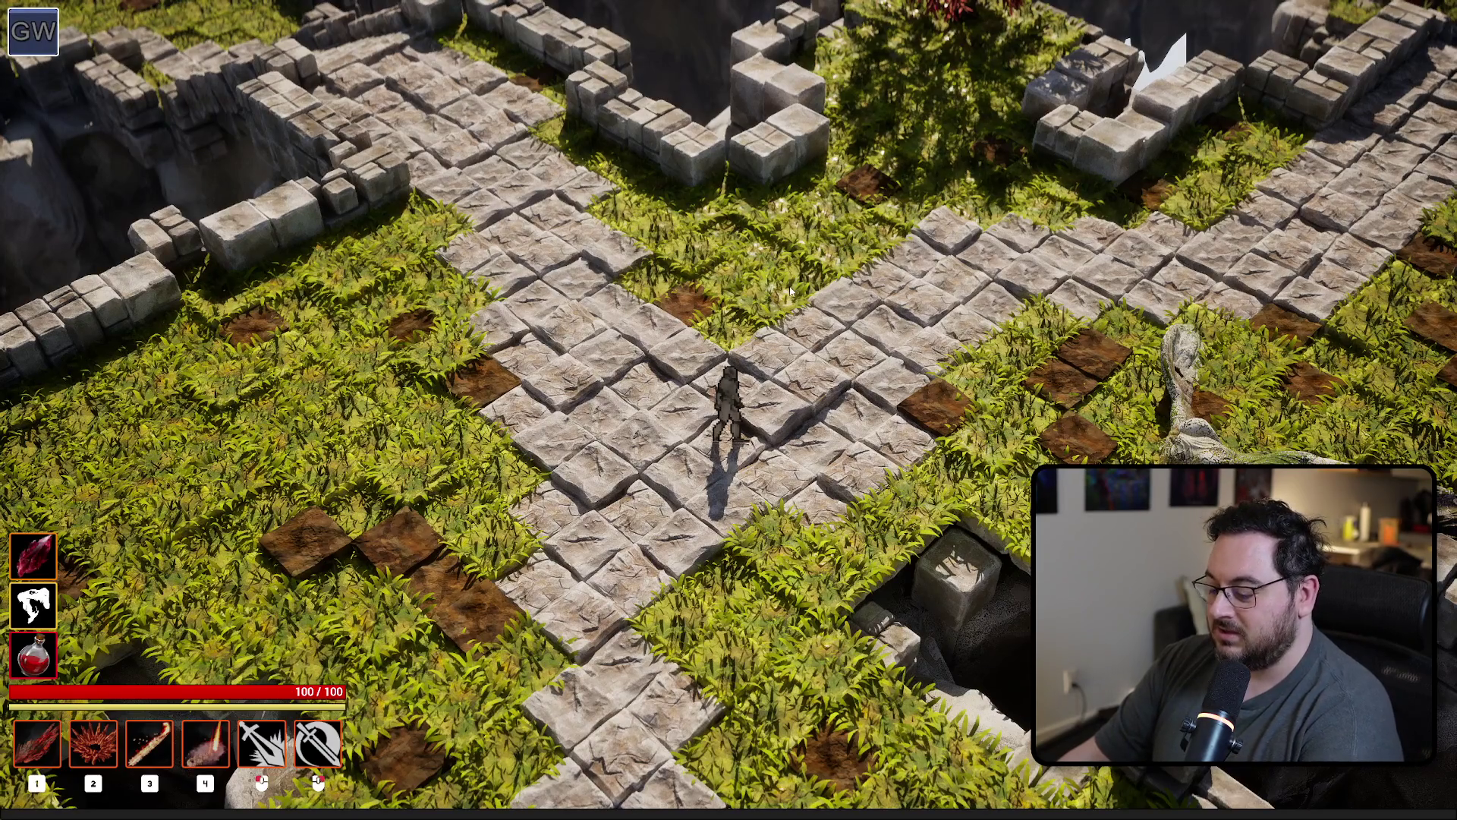
key("Tab")
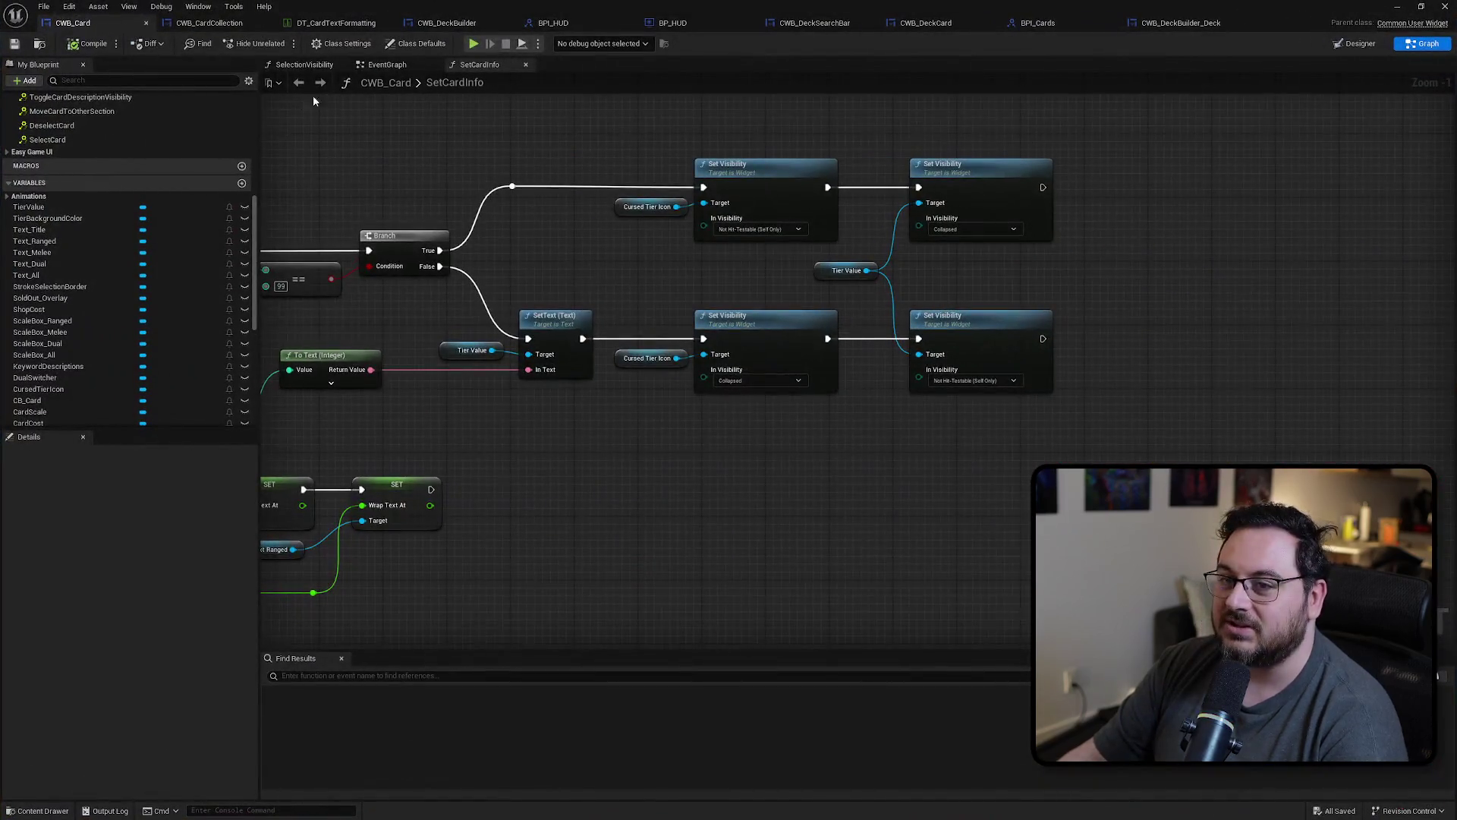
Step: In the CWB_Card Designer, hide CursedTierIcon and select the TierValue text
left_click(1366, 46)
scroll(674, 316, "up", 5)
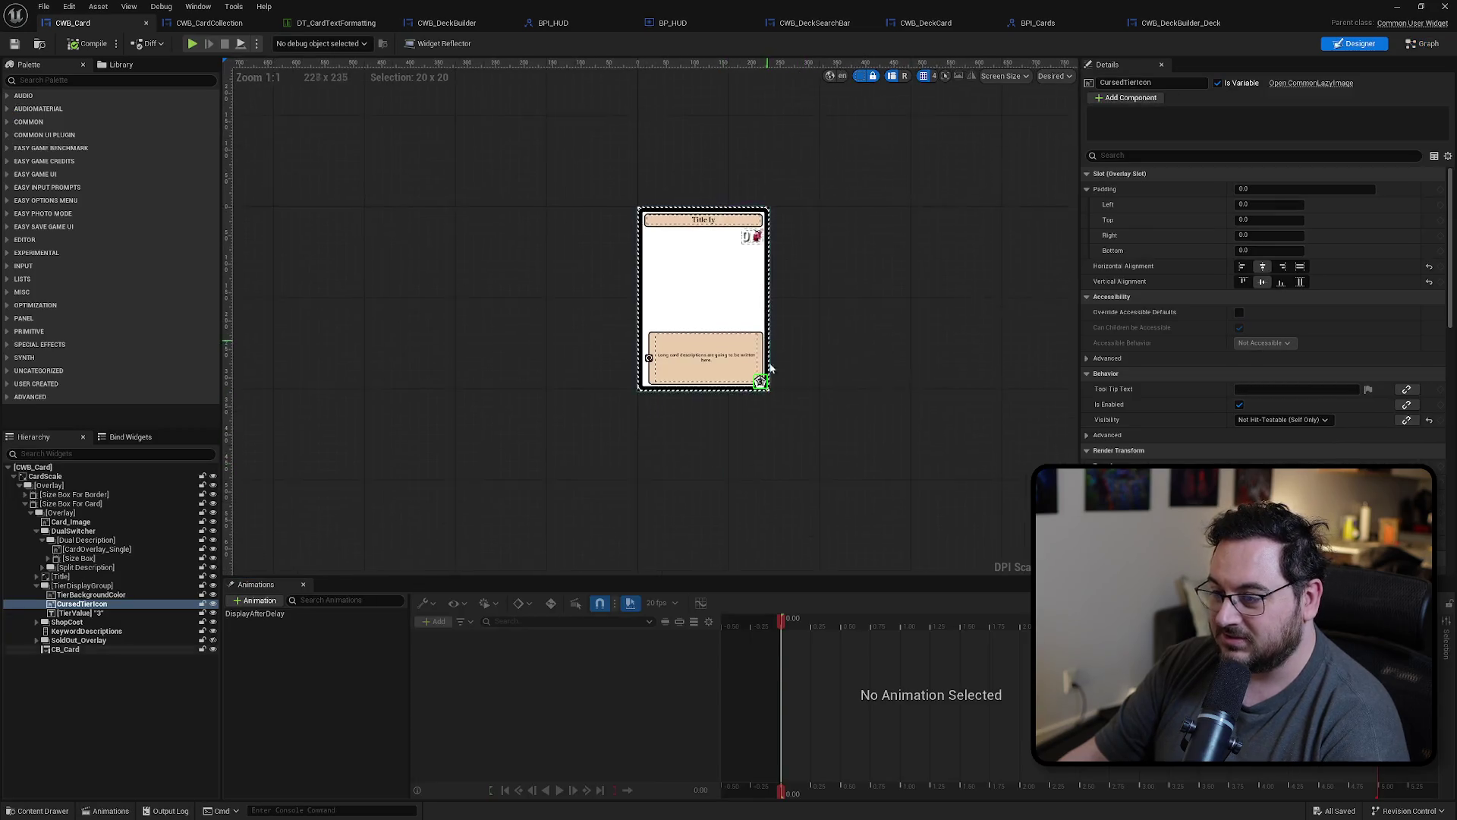
scroll(674, 316, "up", 5)
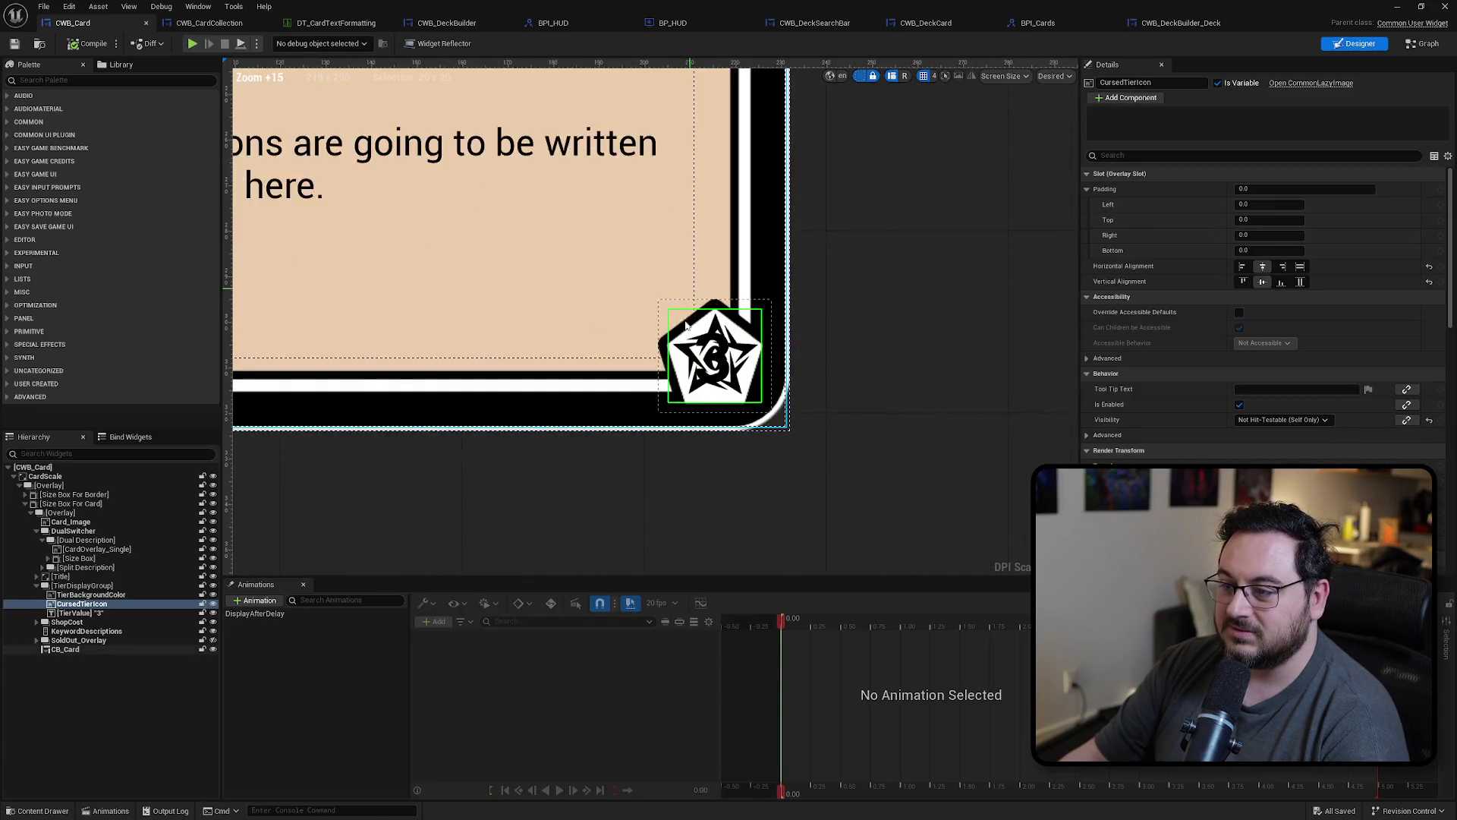
left_click(213, 604)
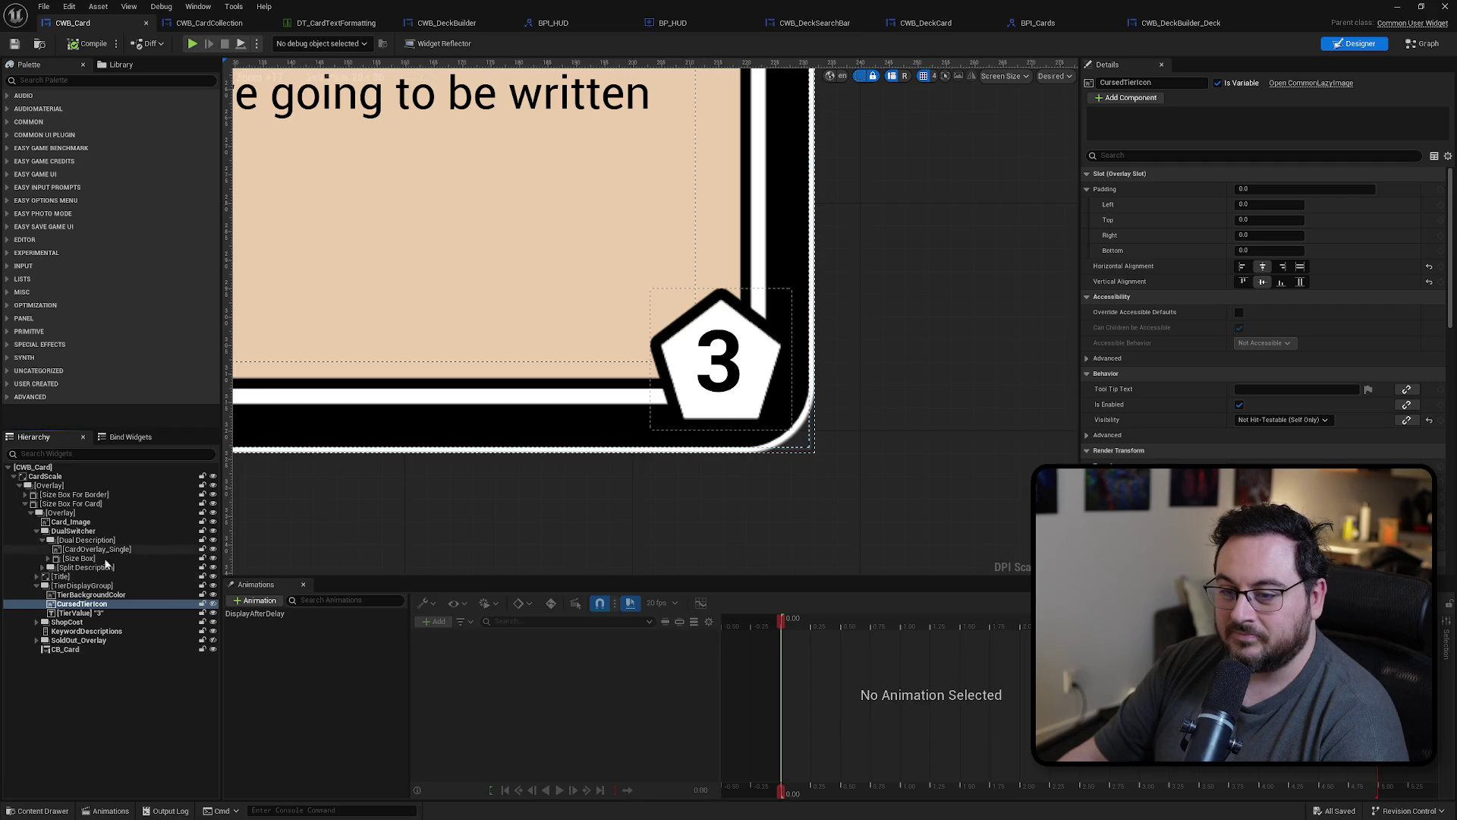
left_click(76, 613)
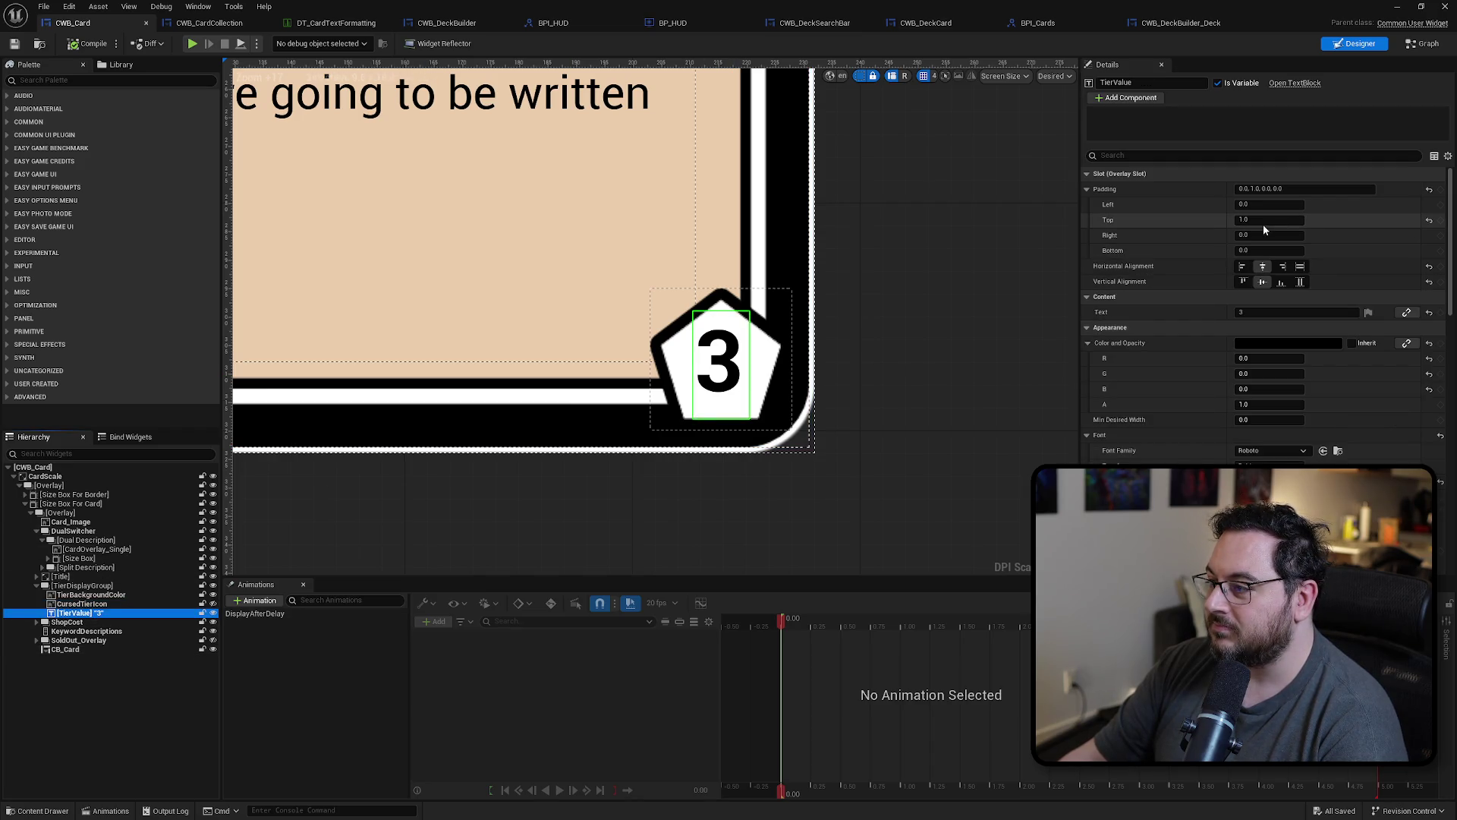
Step: Give TierValue 2.0 top and 0.5 left padding and compile CWB_Card
left_click_drag(1263, 225, 1266, 218)
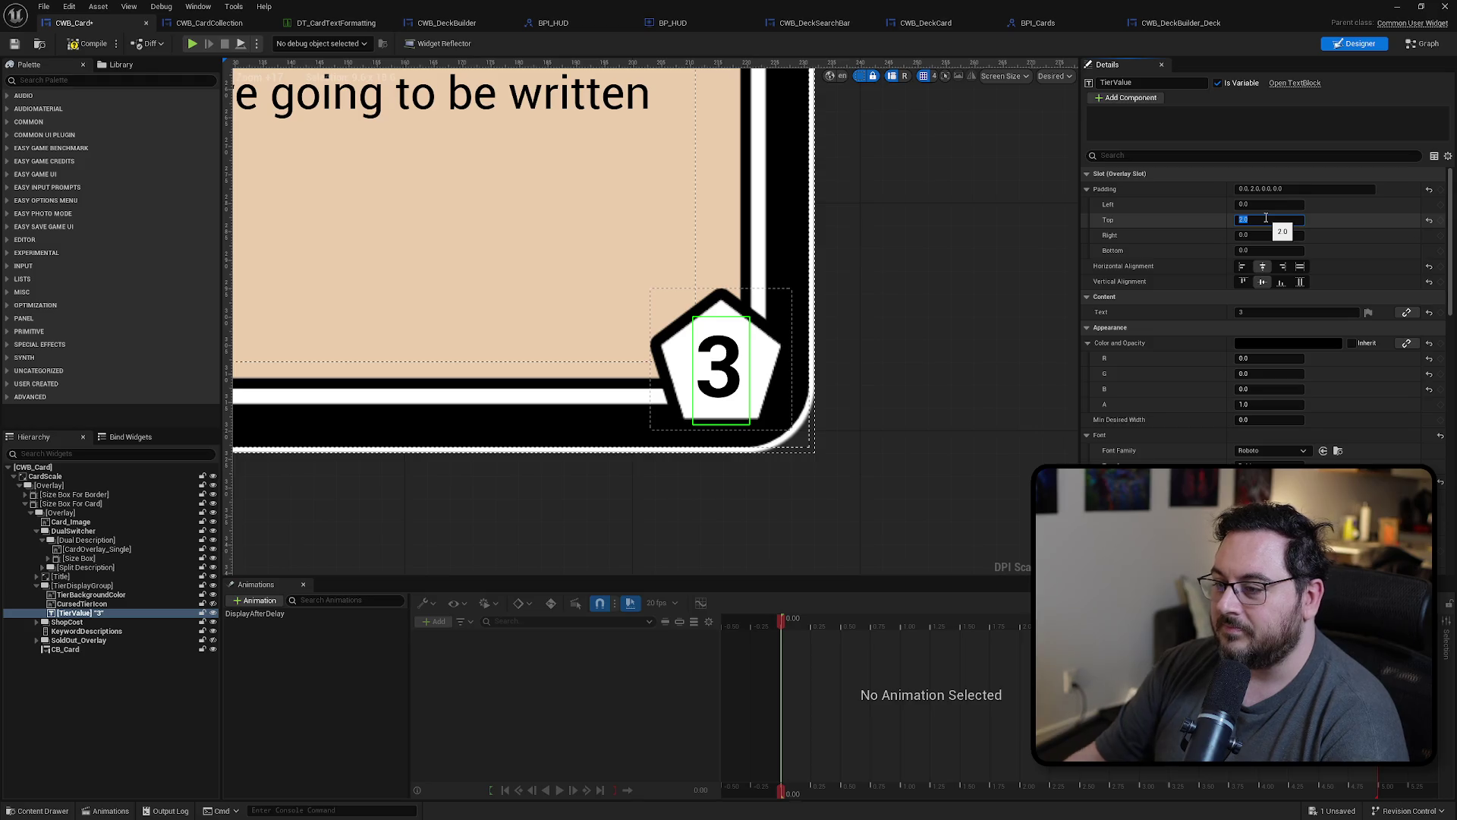
left_click(1258, 206)
type("1")
key("Return")
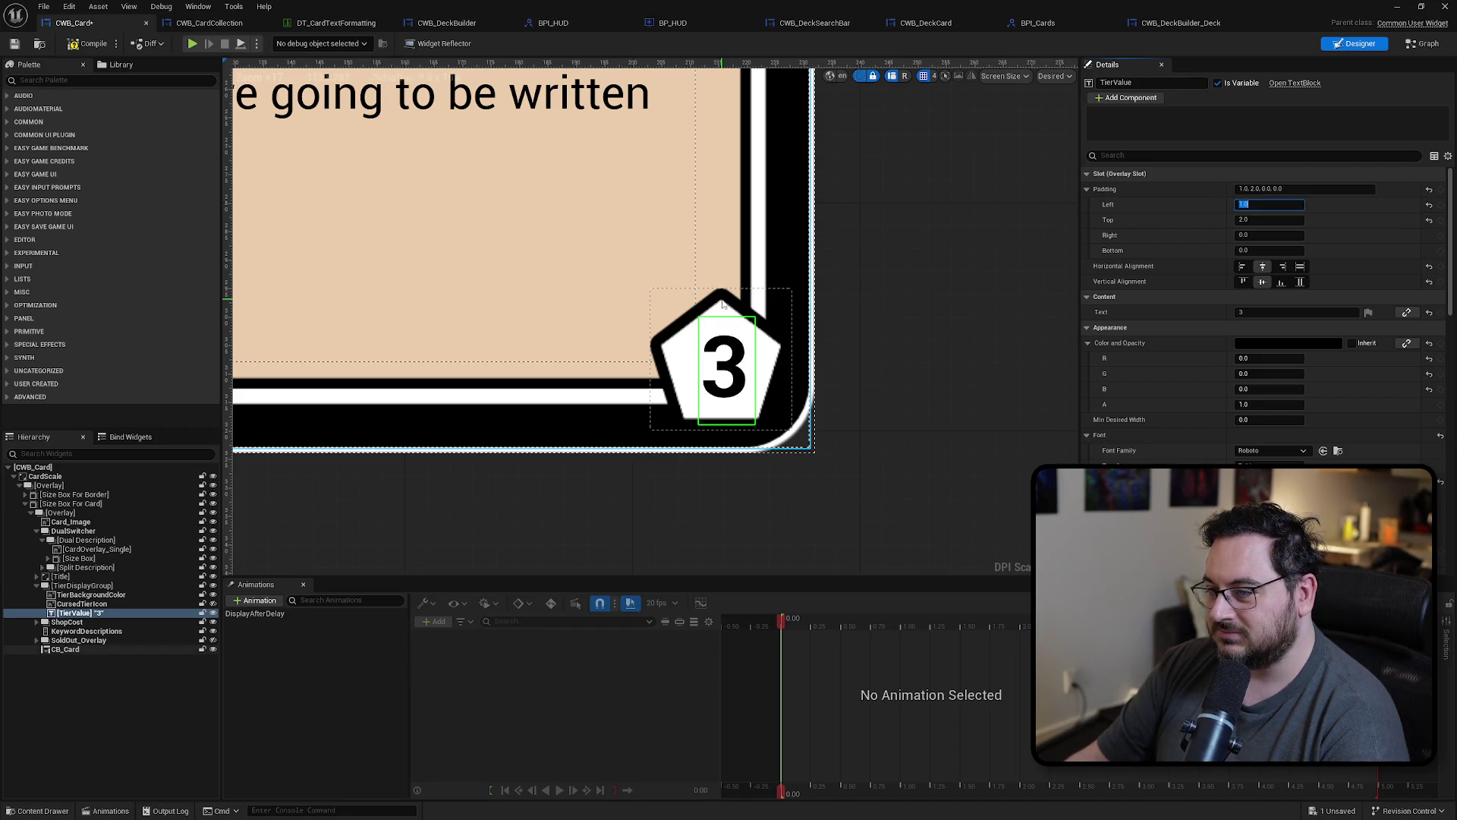
left_click(1246, 205)
type("0.5")
key("Return")
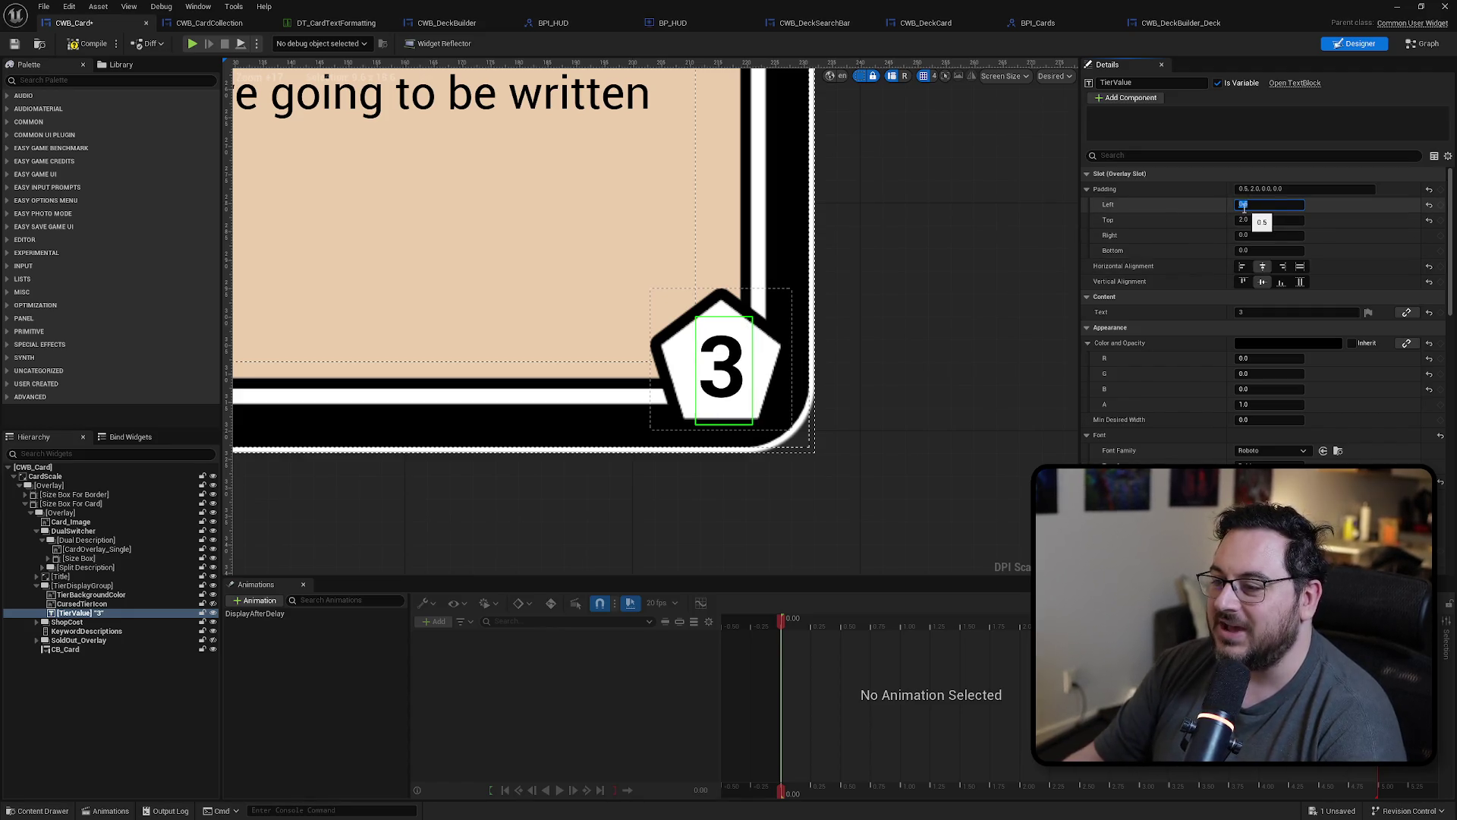
left_click(86, 45)
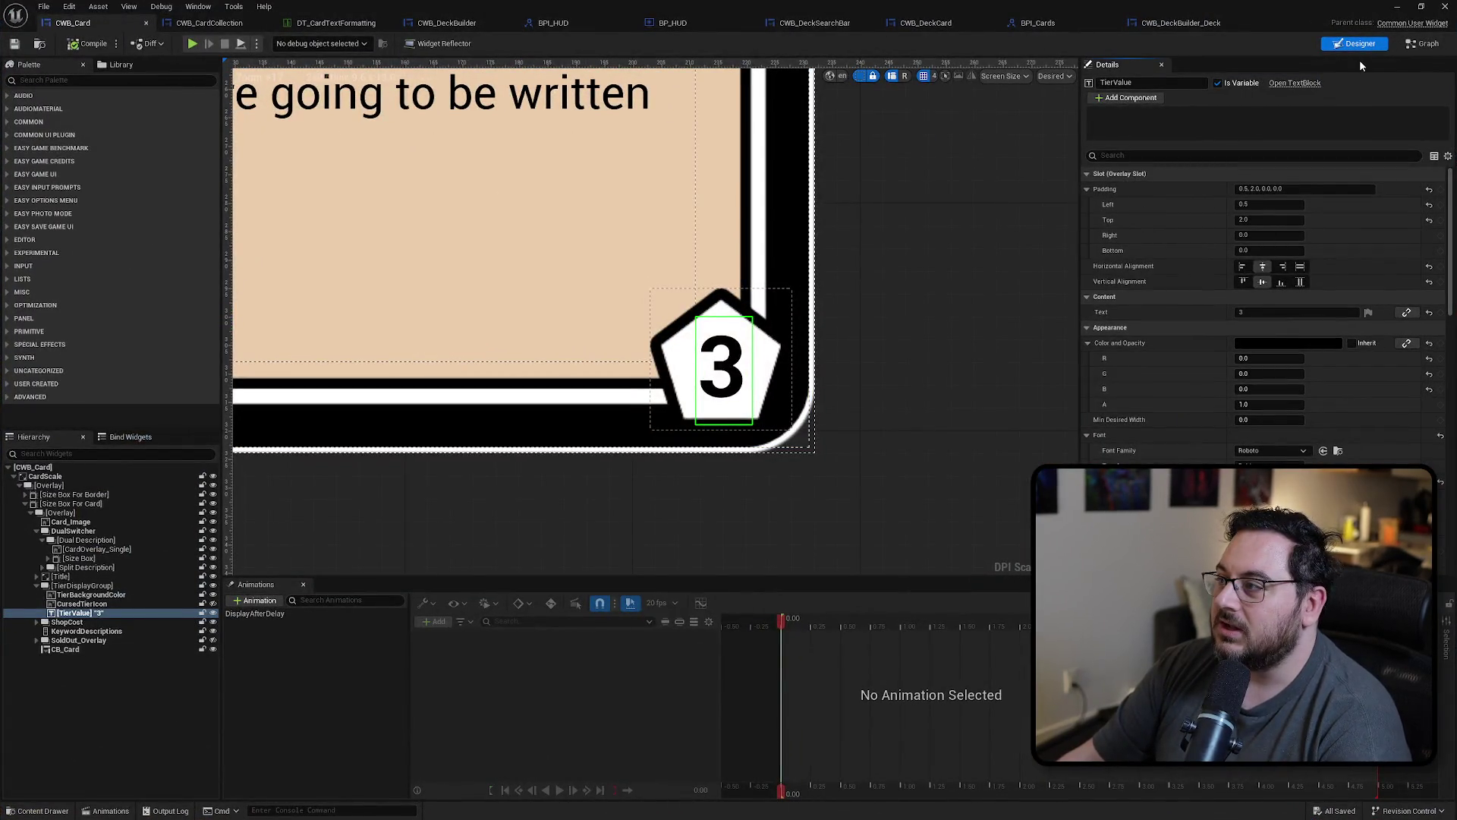
left_click(1423, 44)
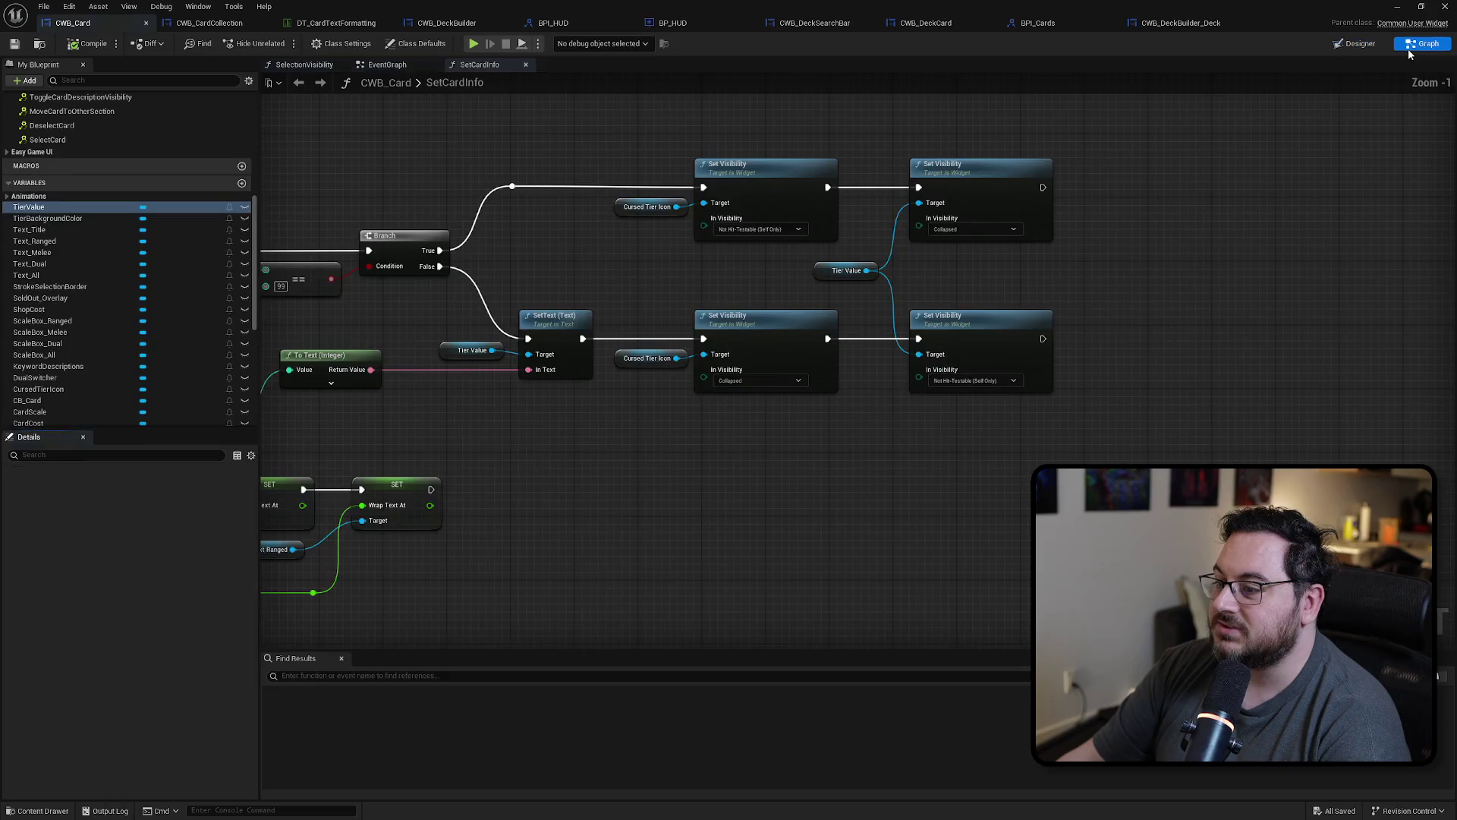
Step: Browse the SetCardInfo graph and inspect the Card Tier Color and Tier 1 Color variables
scroll(717, 404, "up", 1)
mouse_move(592, 452)
left_mouse_down()
mouse_move(1045, 436)
mouse_move(1012, 433)
mouse_move(1018, 464)
left_mouse_up()
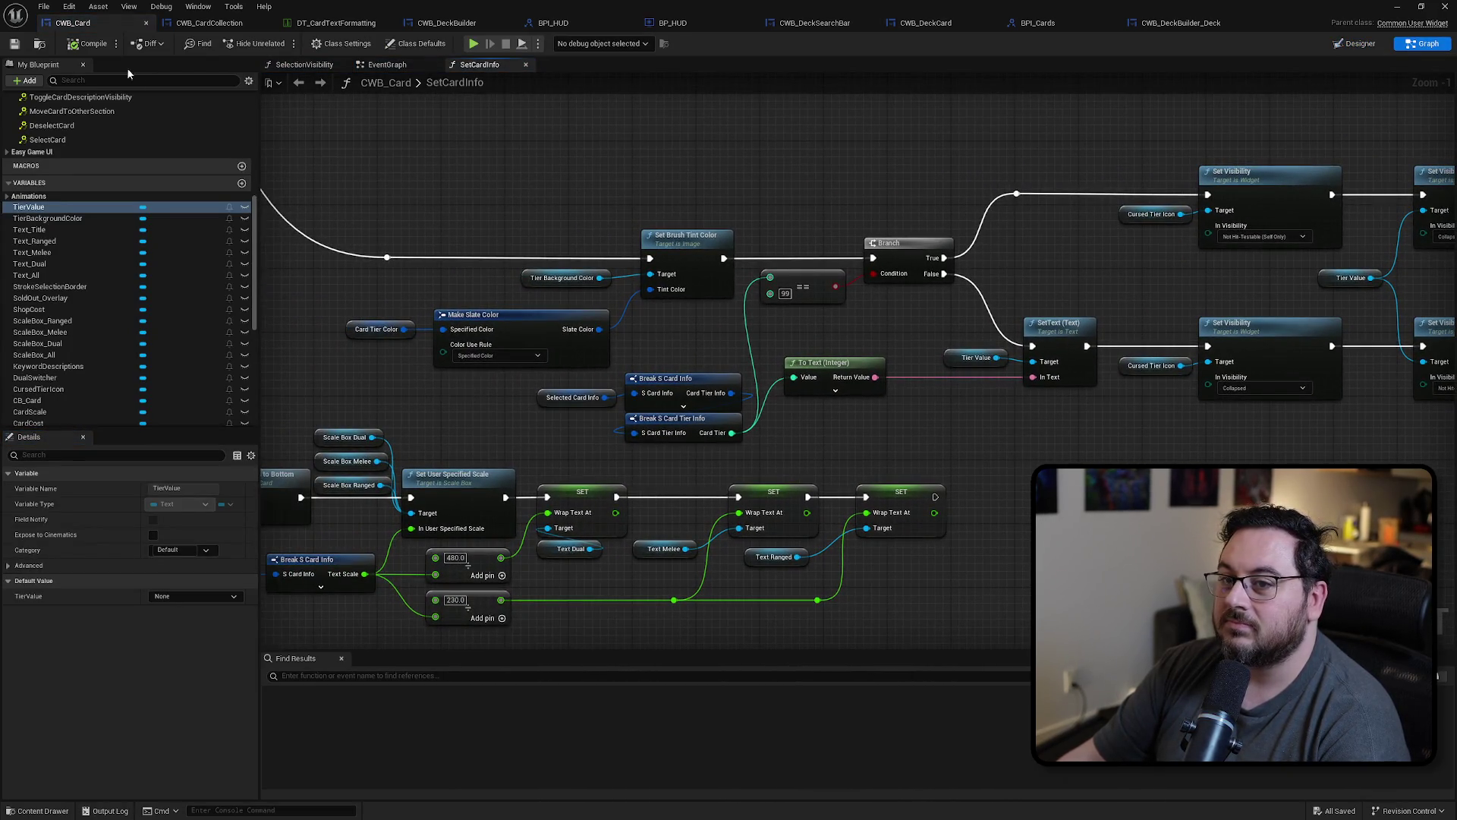
mouse_move(894, 469)
left_mouse_down()
mouse_move(901, 446)
mouse_move(612, 406)
left_mouse_up()
scroll(613, 406, "down", 5)
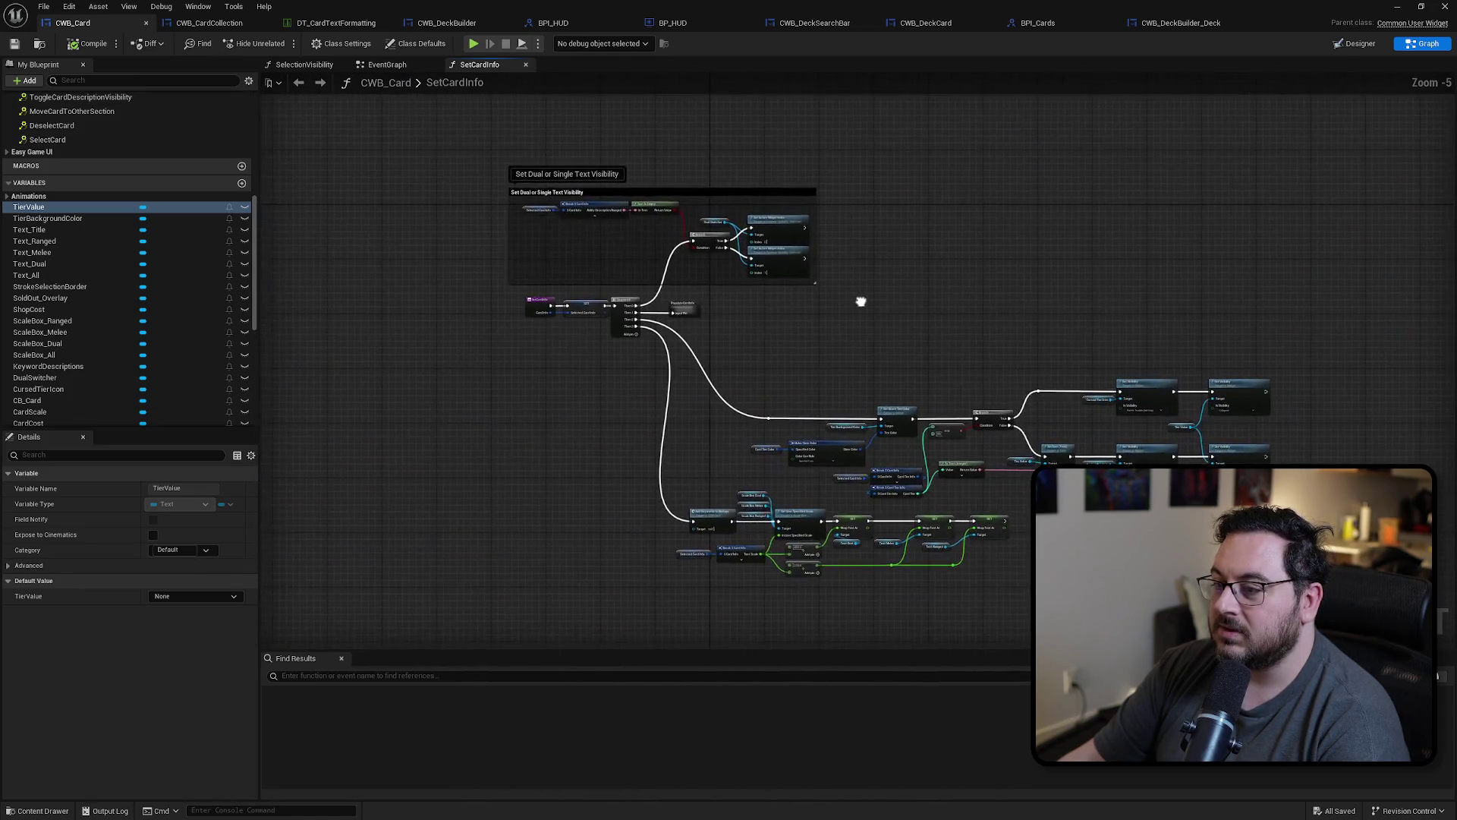
scroll(1063, 388, "up", 4)
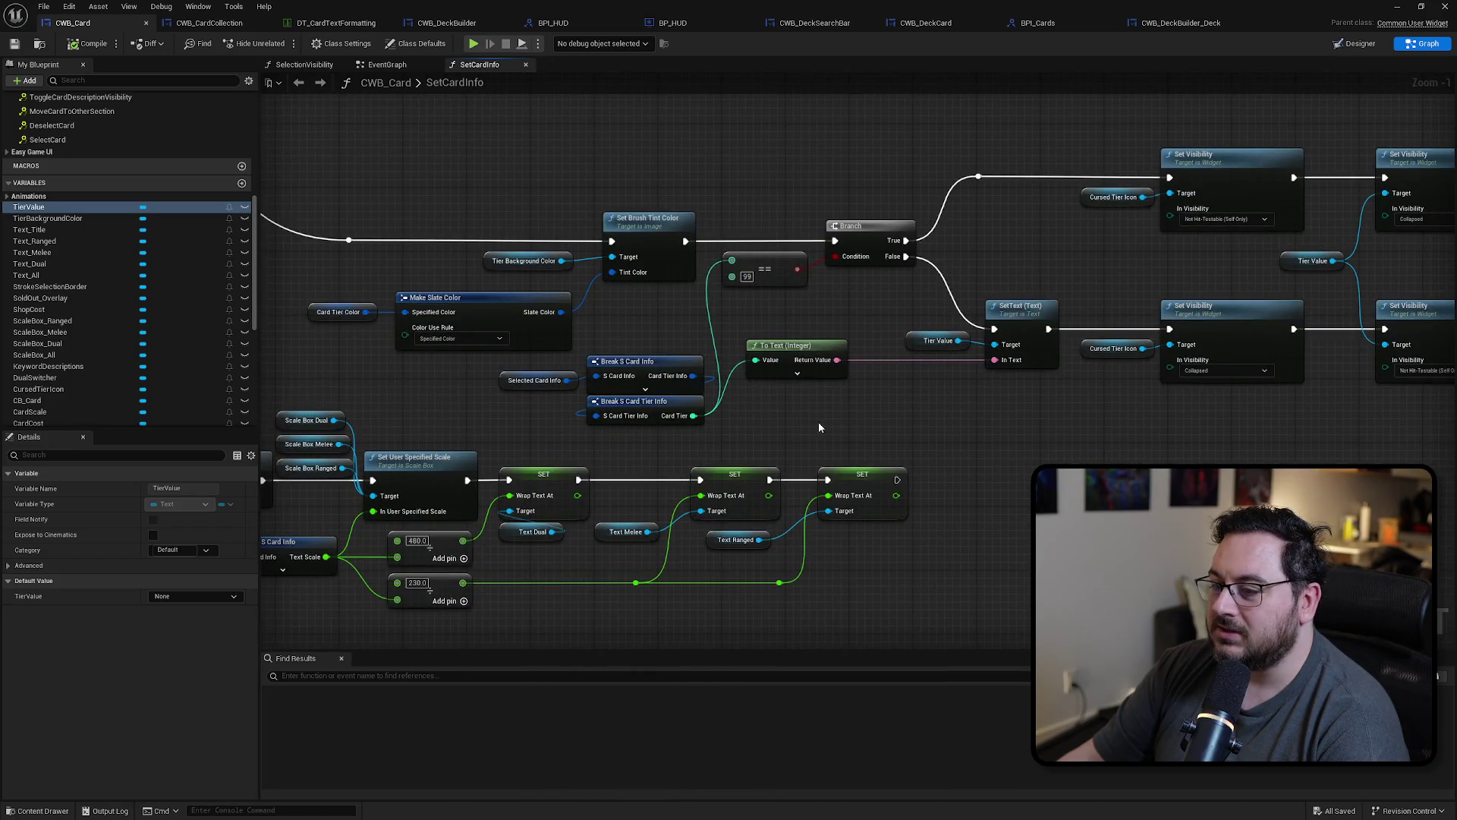
left_click_drag(518, 349, 571, 349)
scroll(557, 330, "up", 1)
left_click(566, 308)
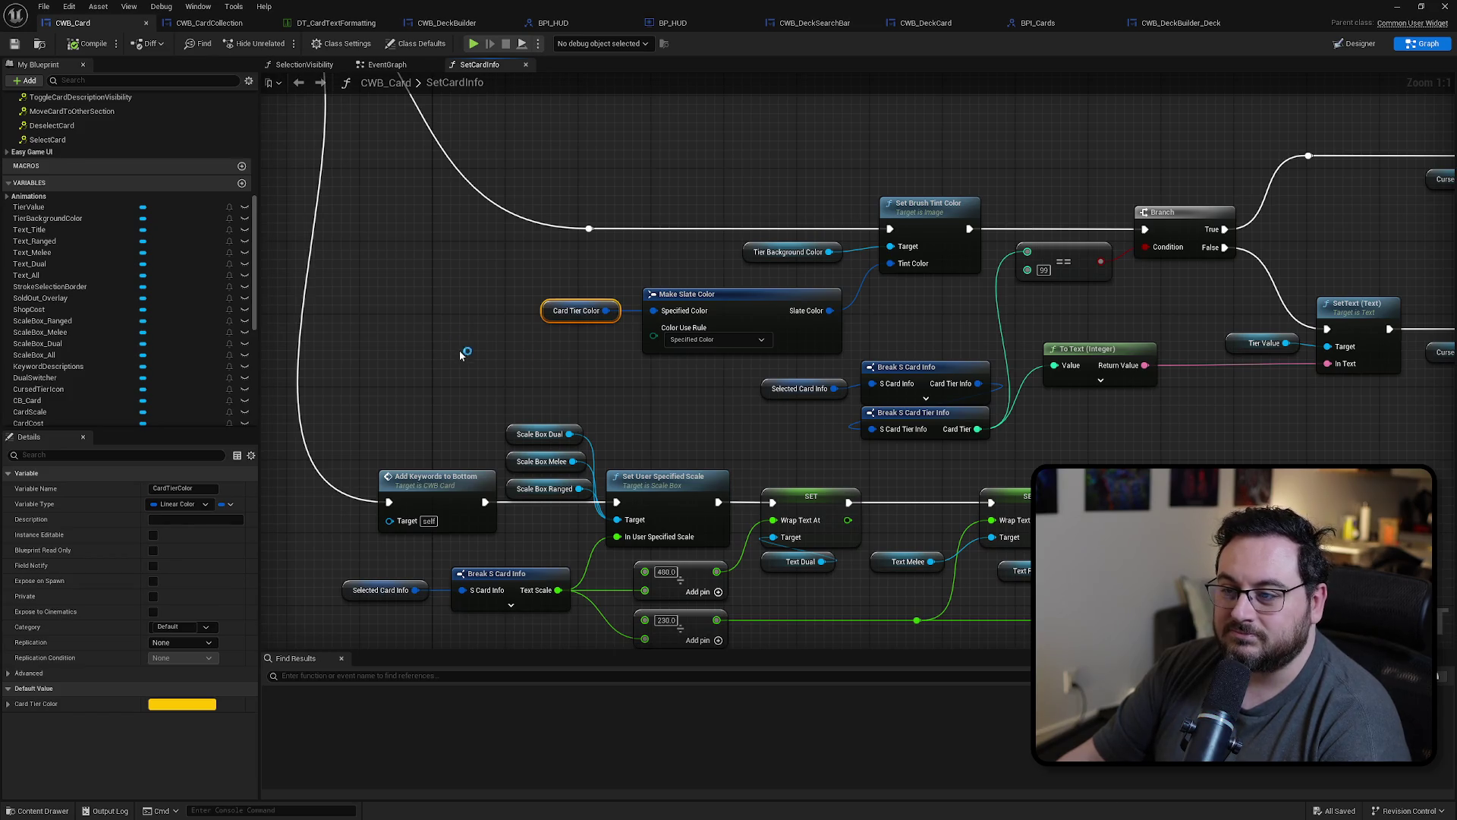
scroll(82, 332, "down", 5)
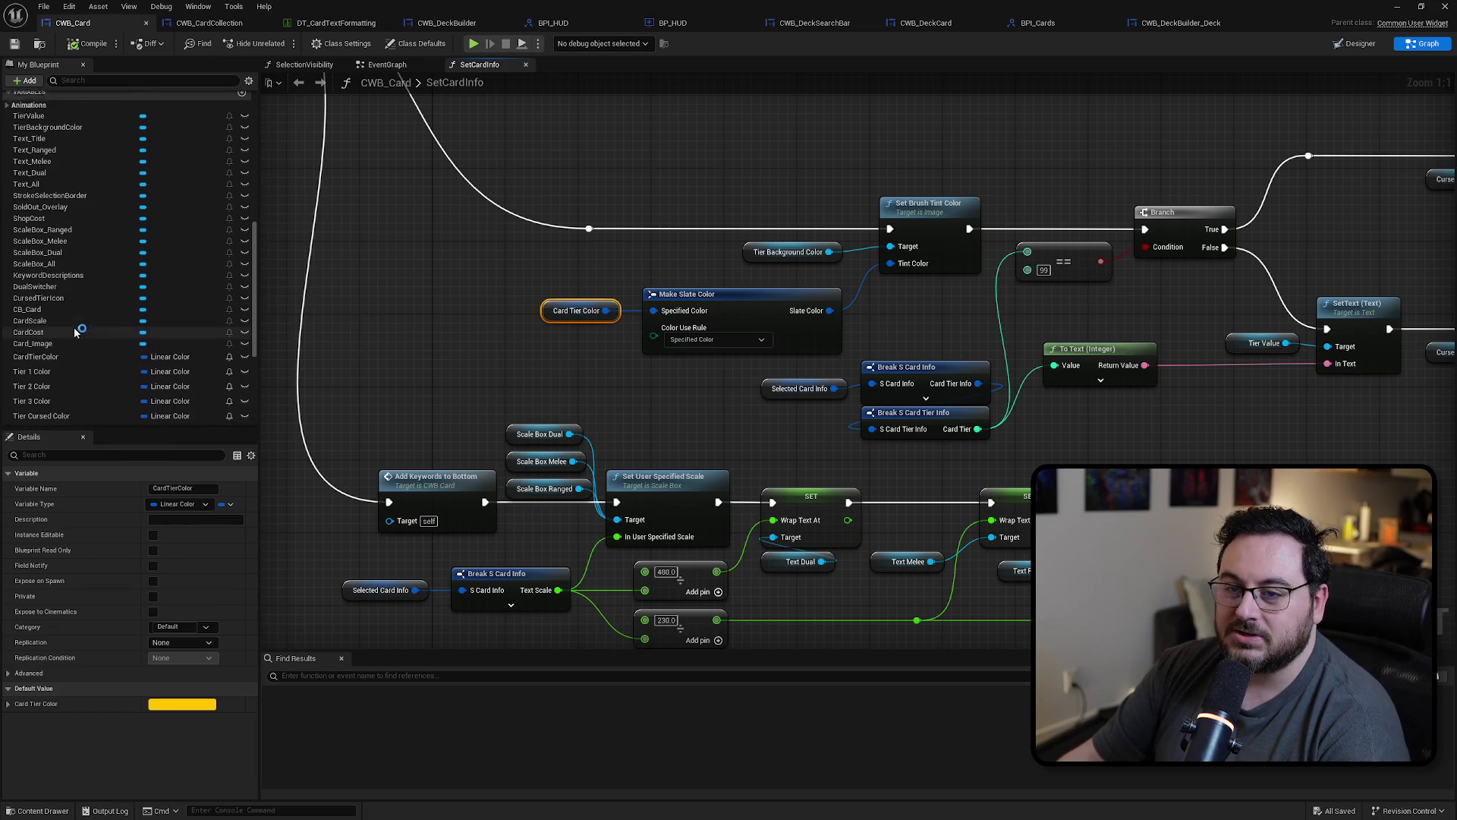
left_click(45, 243)
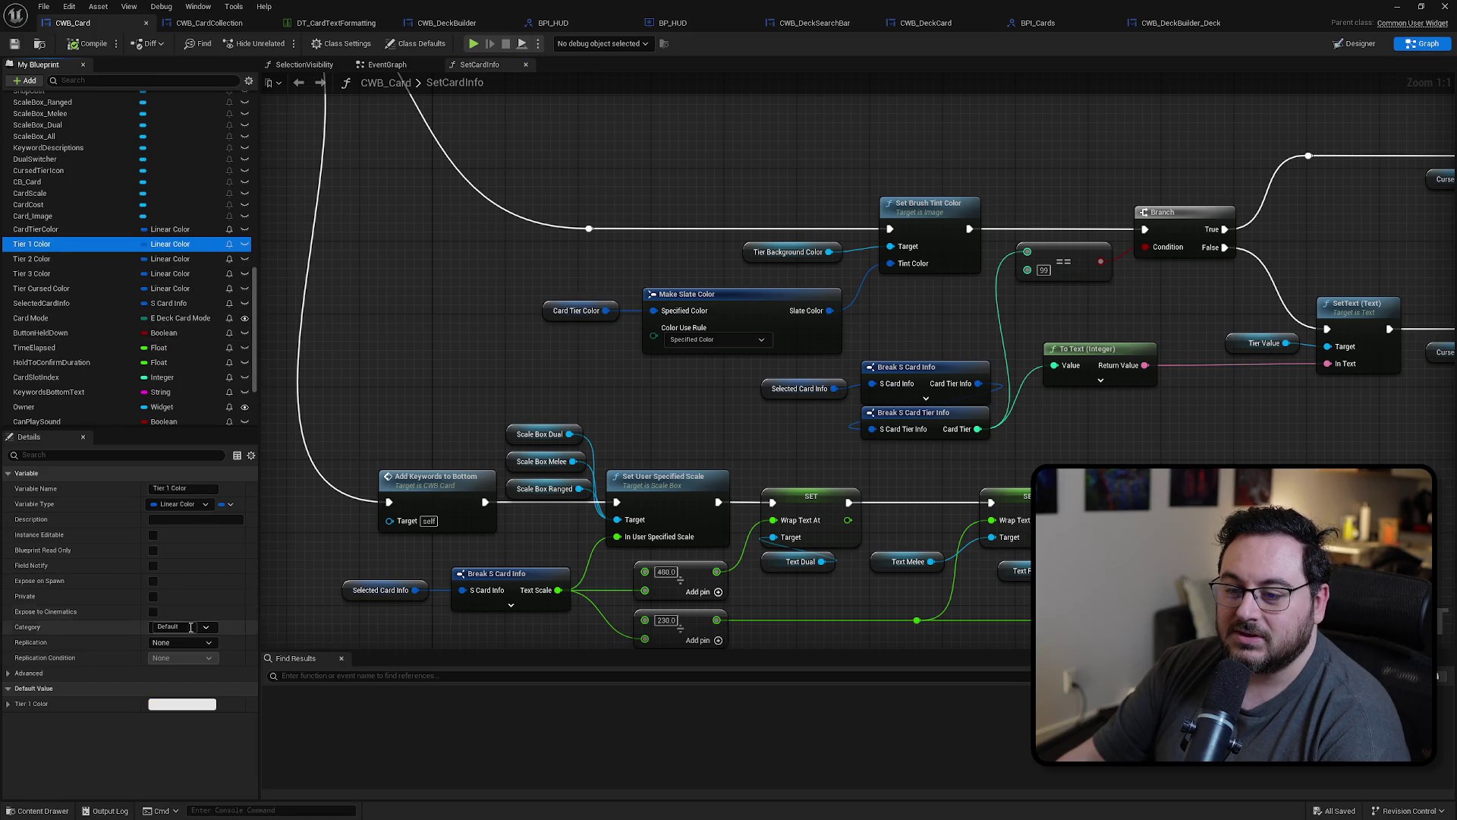
Step: Lighten the Tier 3 Color default to a paler purple
left_click(45, 273)
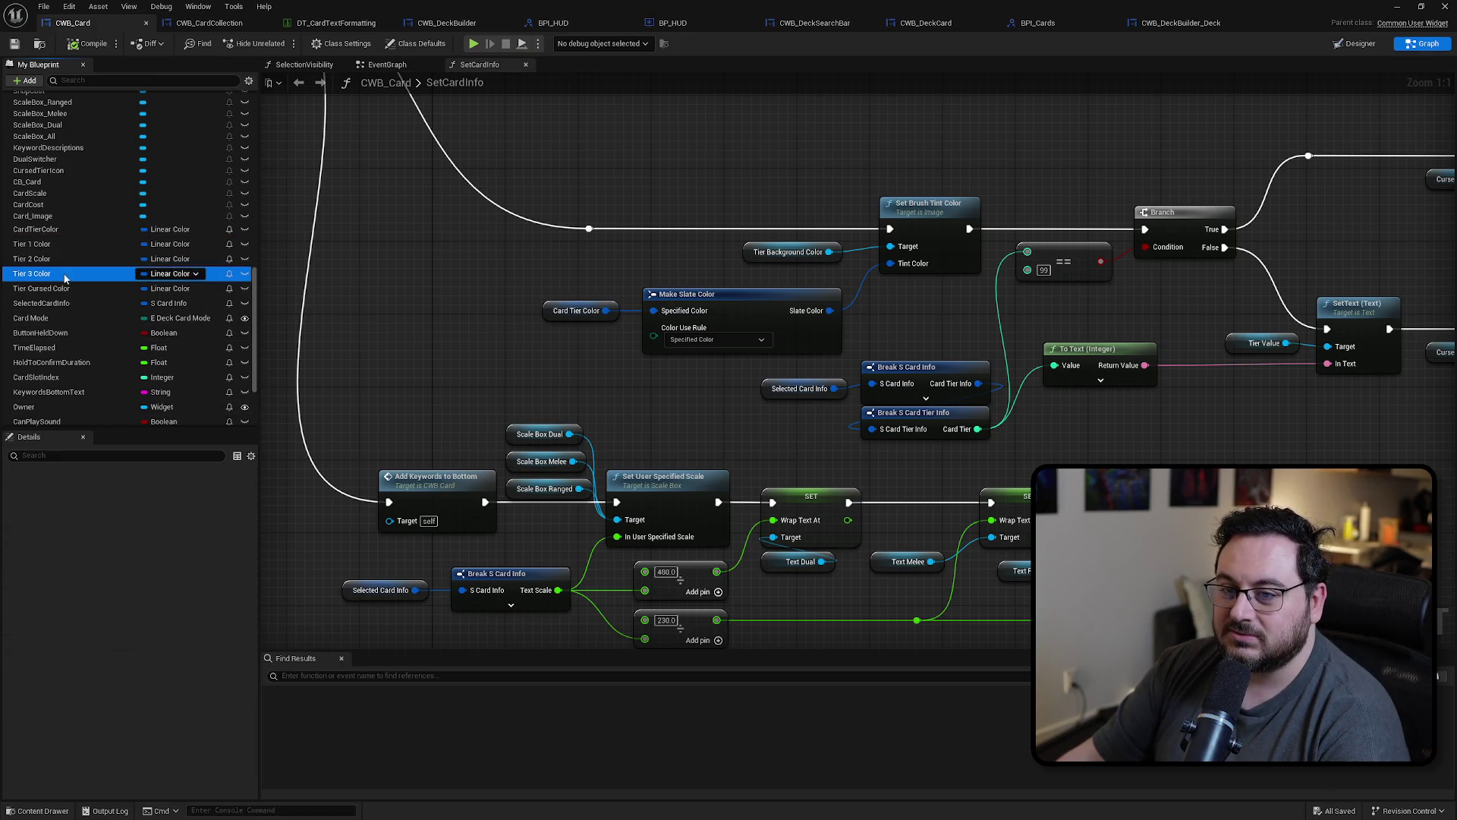
left_click(199, 705)
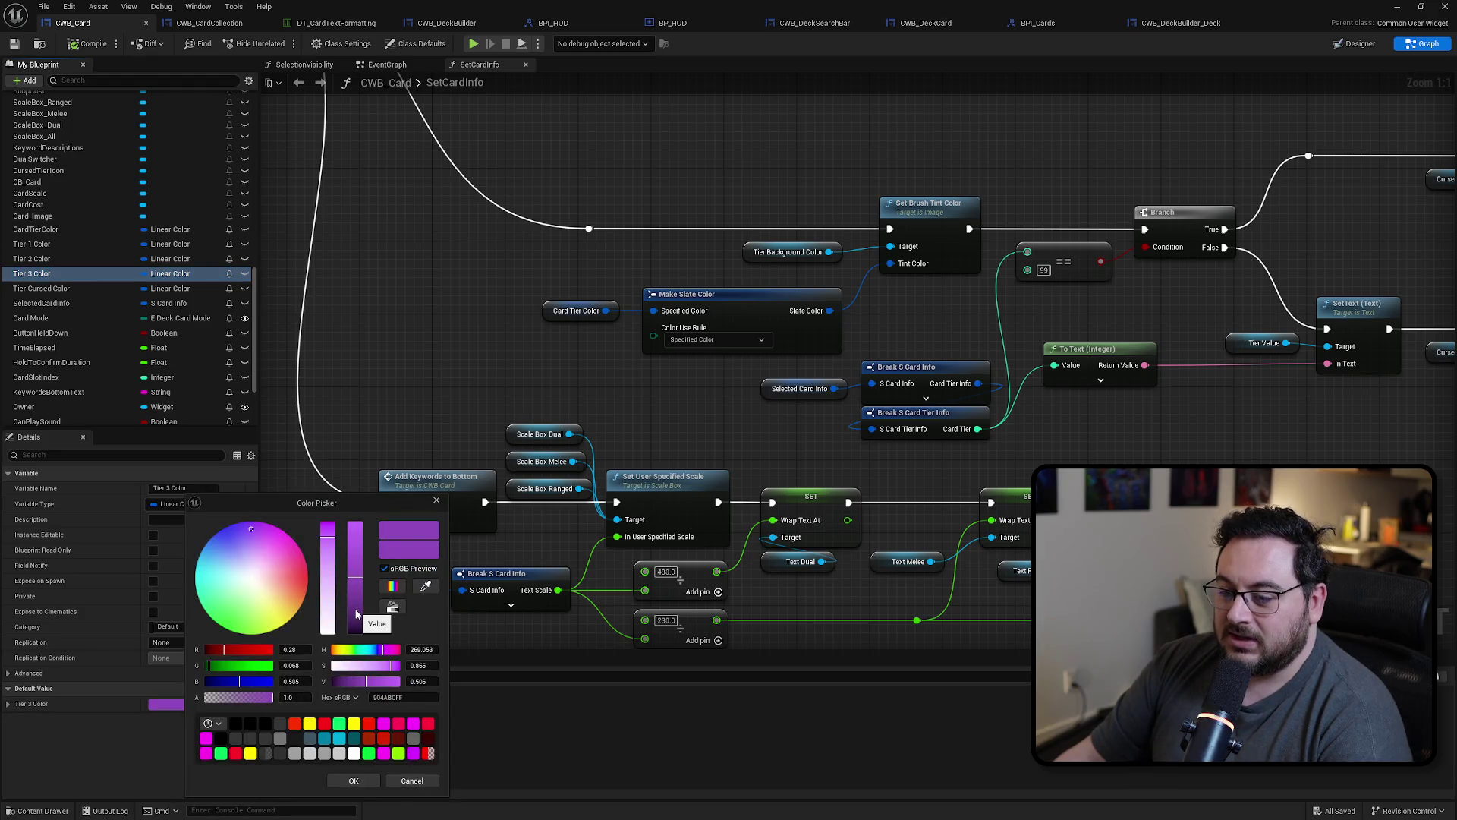
mouse_move(356, 560)
left_mouse_down()
mouse_move(354, 544)
mouse_move(352, 561)
left_mouse_up()
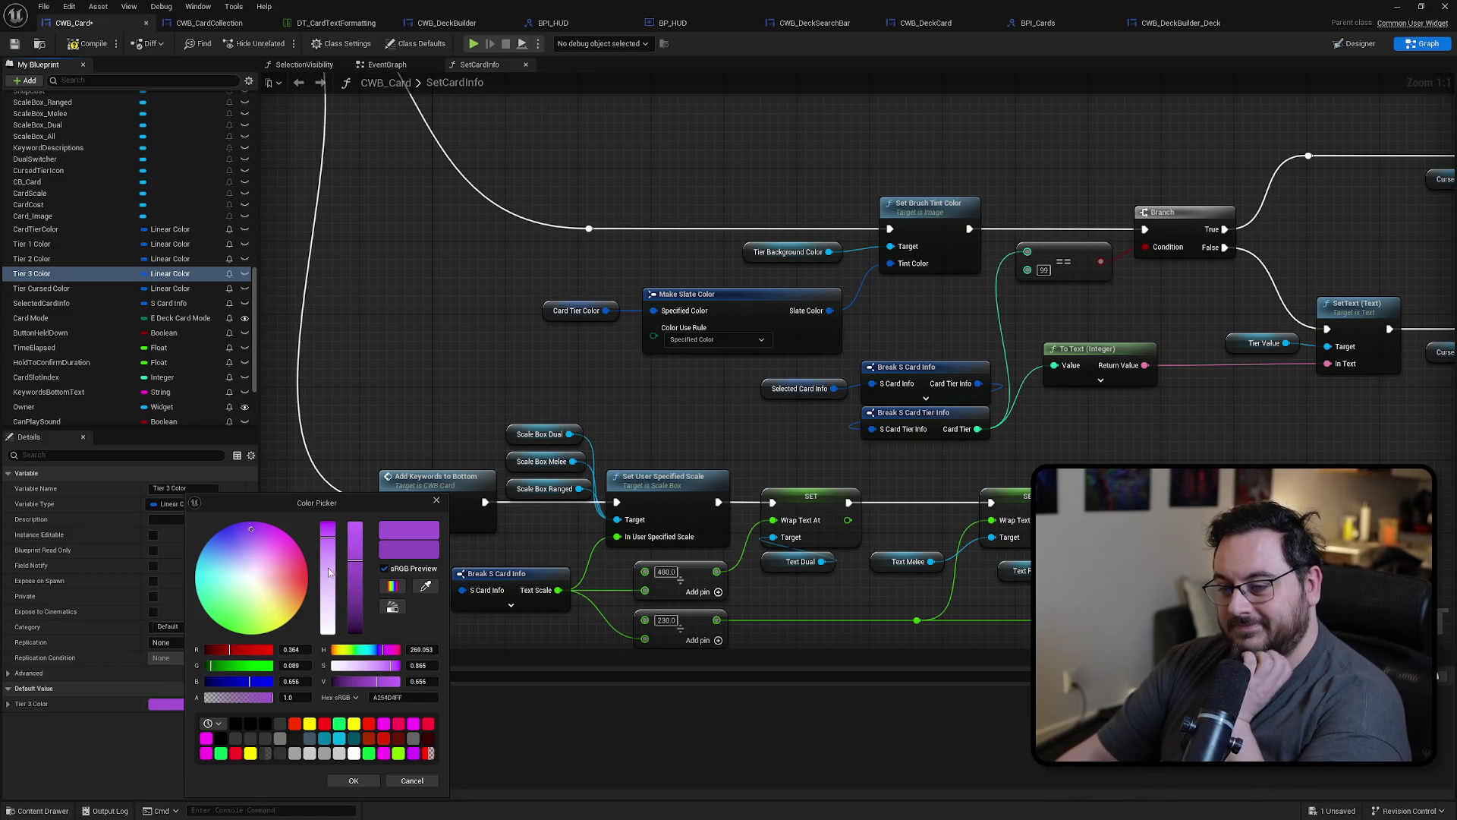
left_click_drag(328, 552, 328, 555)
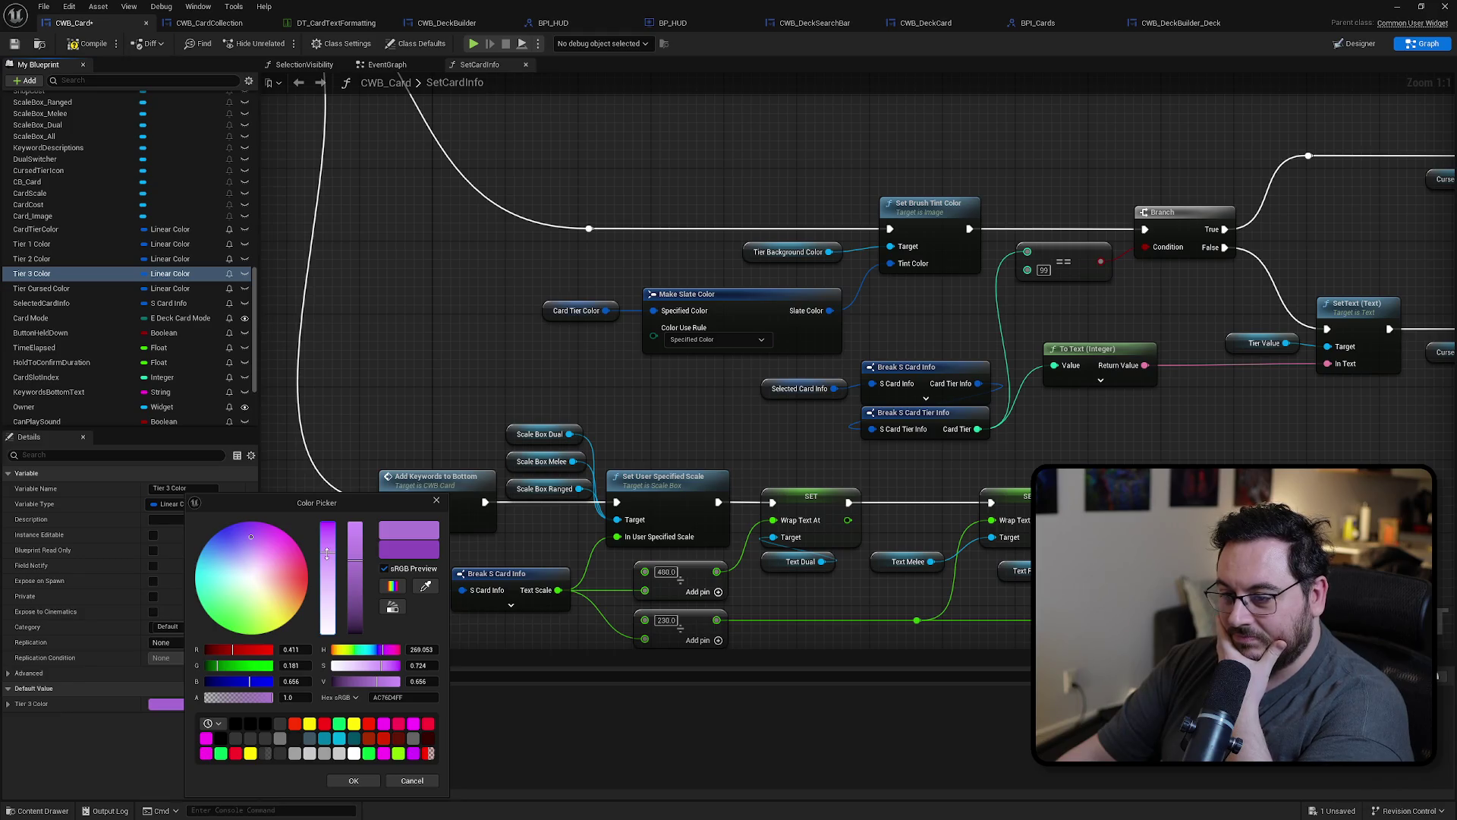
left_click(353, 780)
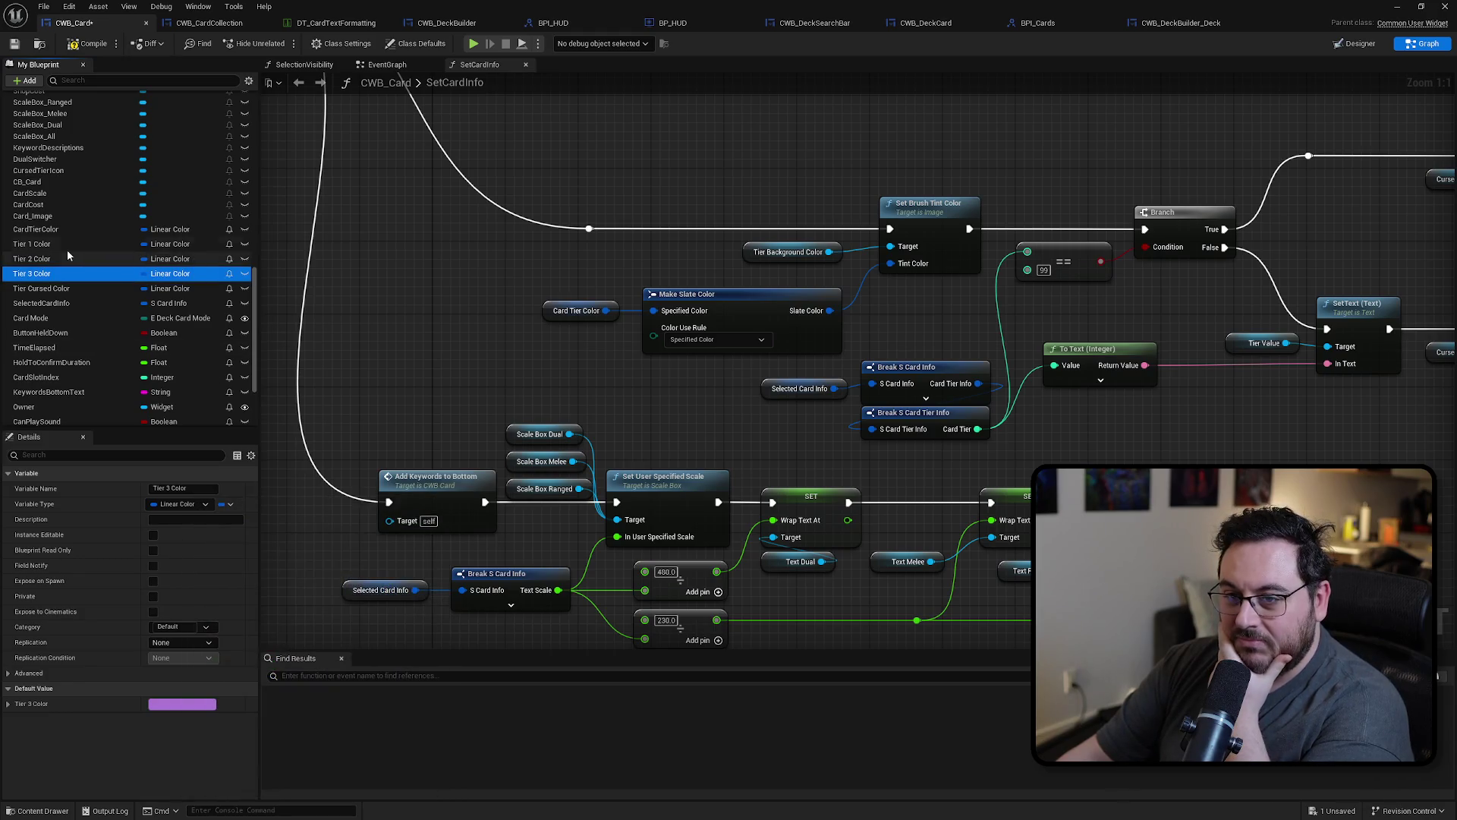
Step: Lighten the Tier 2 Color default green
left_click(61, 262)
left_click(183, 704)
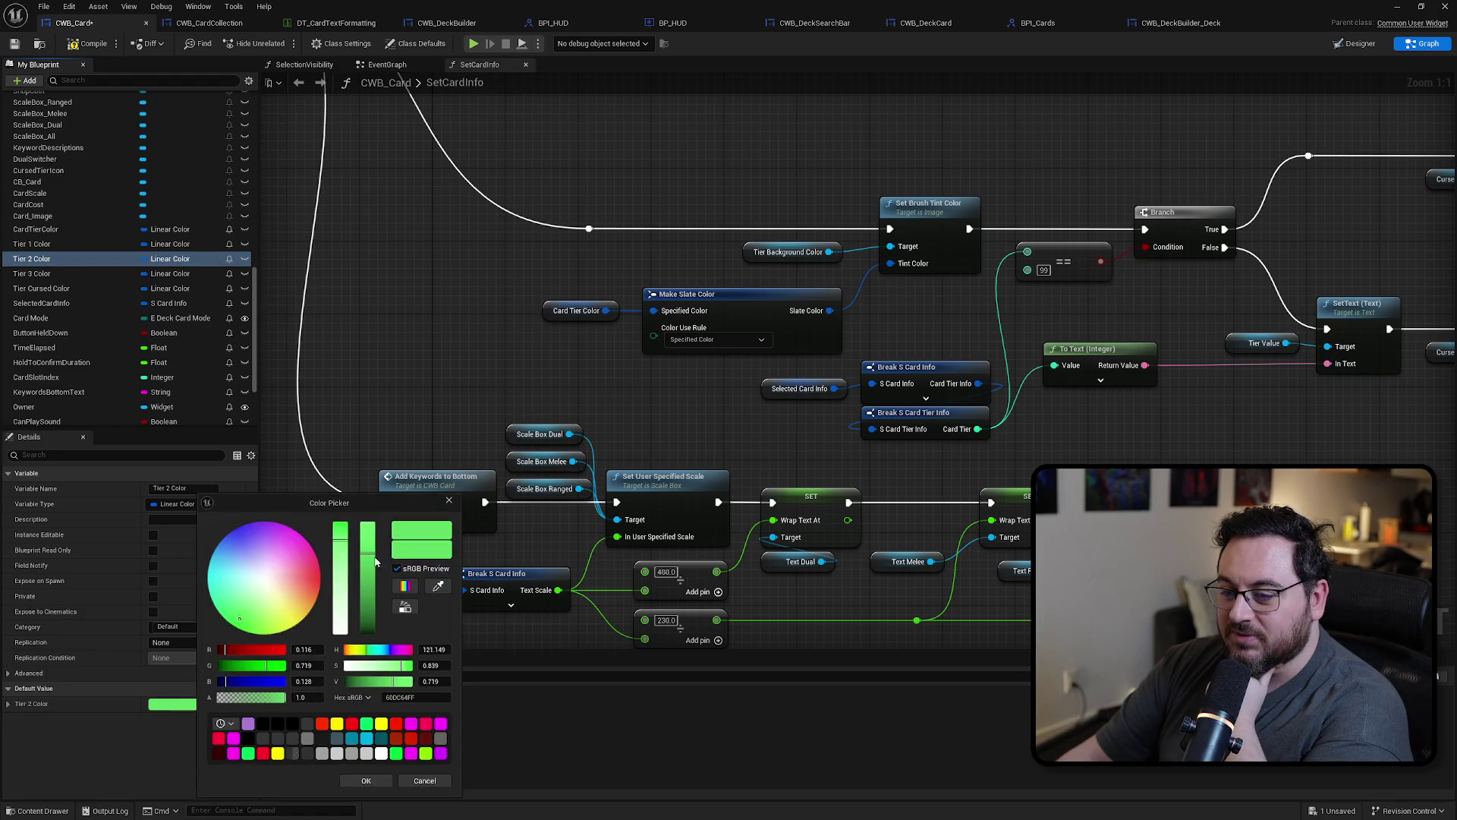
left_click_drag(343, 561, 368, 549)
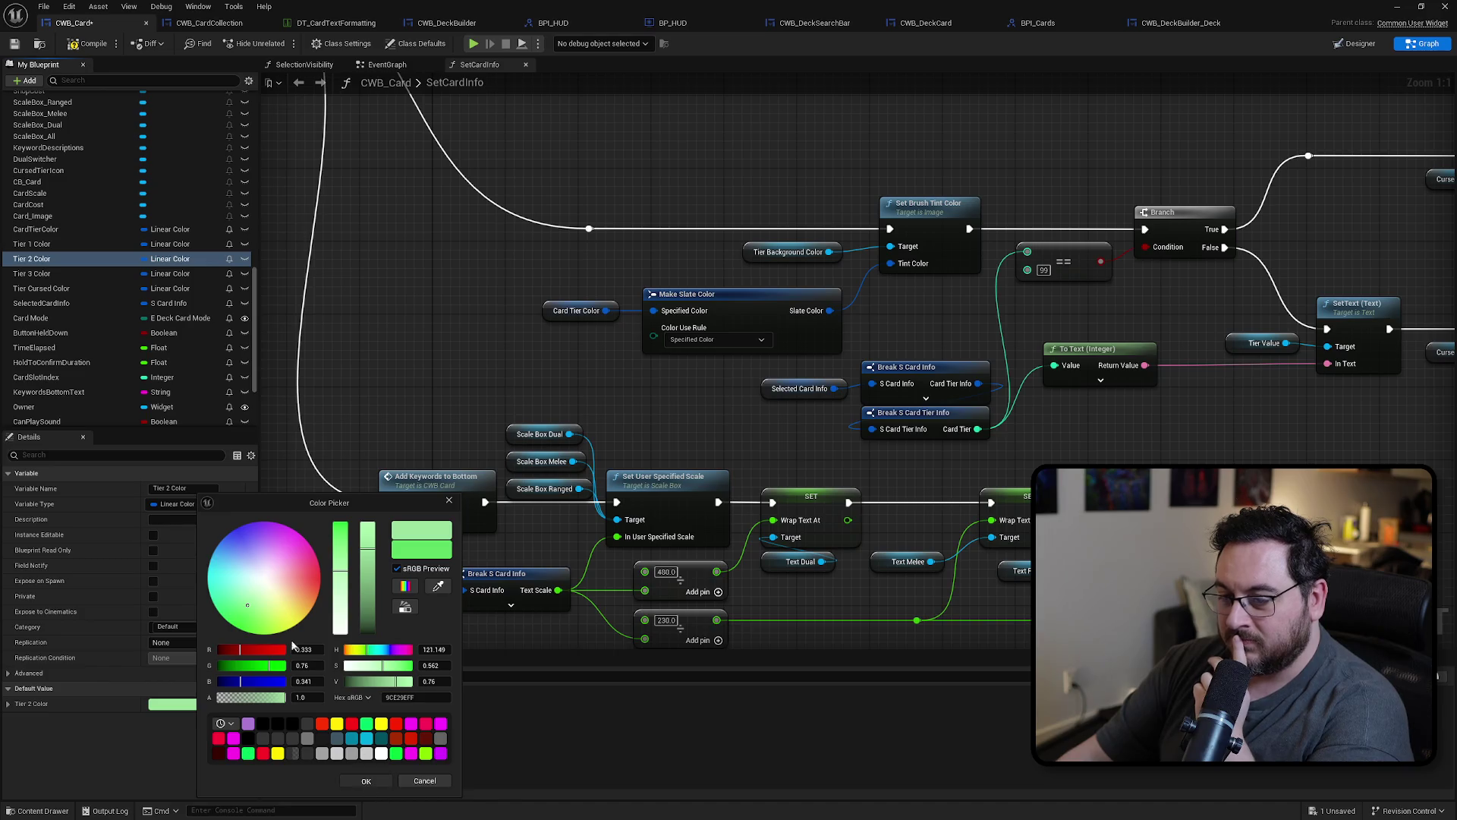
left_click(366, 780)
Step: Change the Tier 1 Color default from white to a pale light blue
left_click(34, 243)
left_click(202, 706)
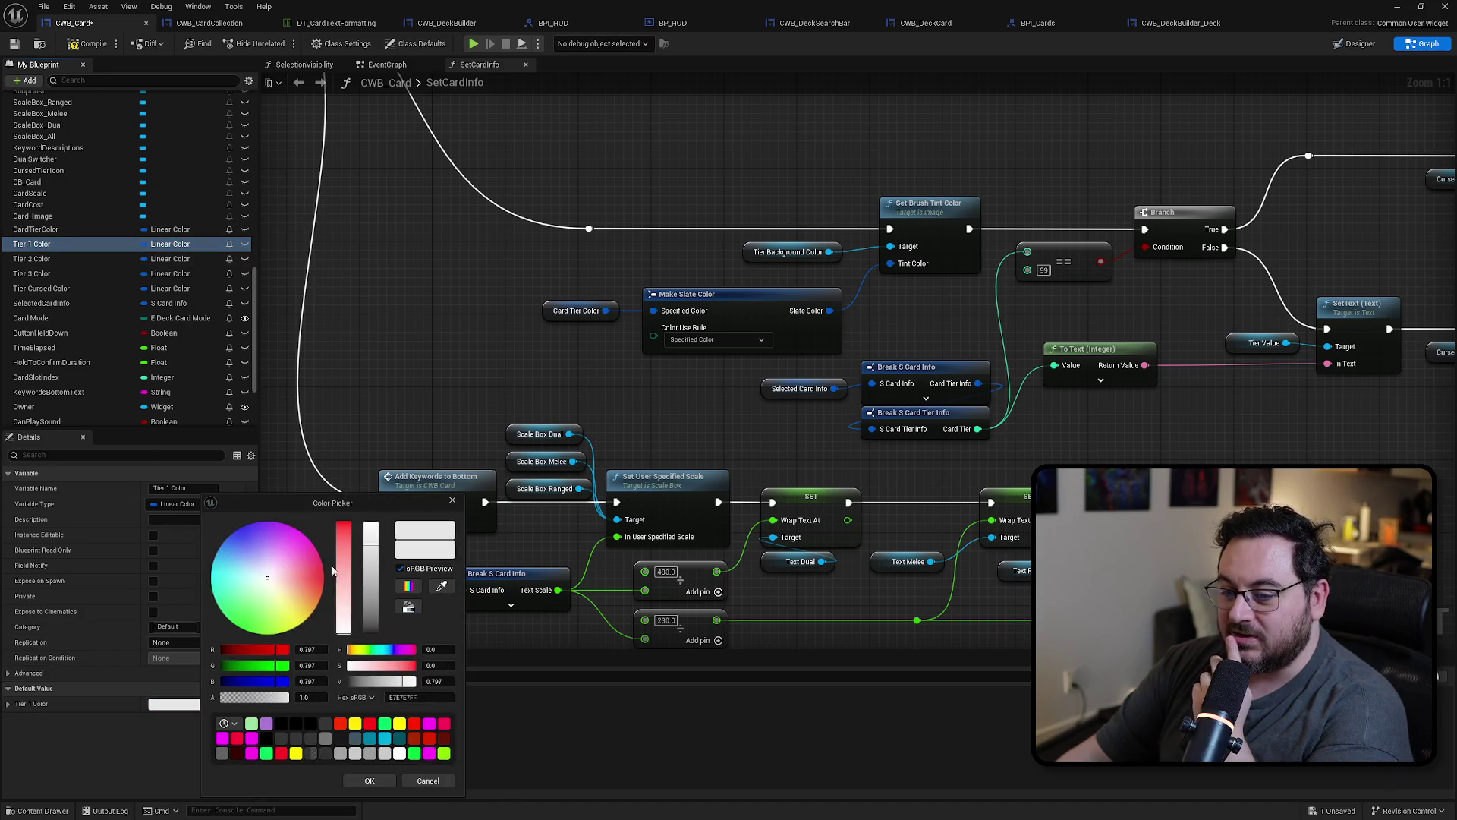
left_click_drag(259, 576, 258, 570)
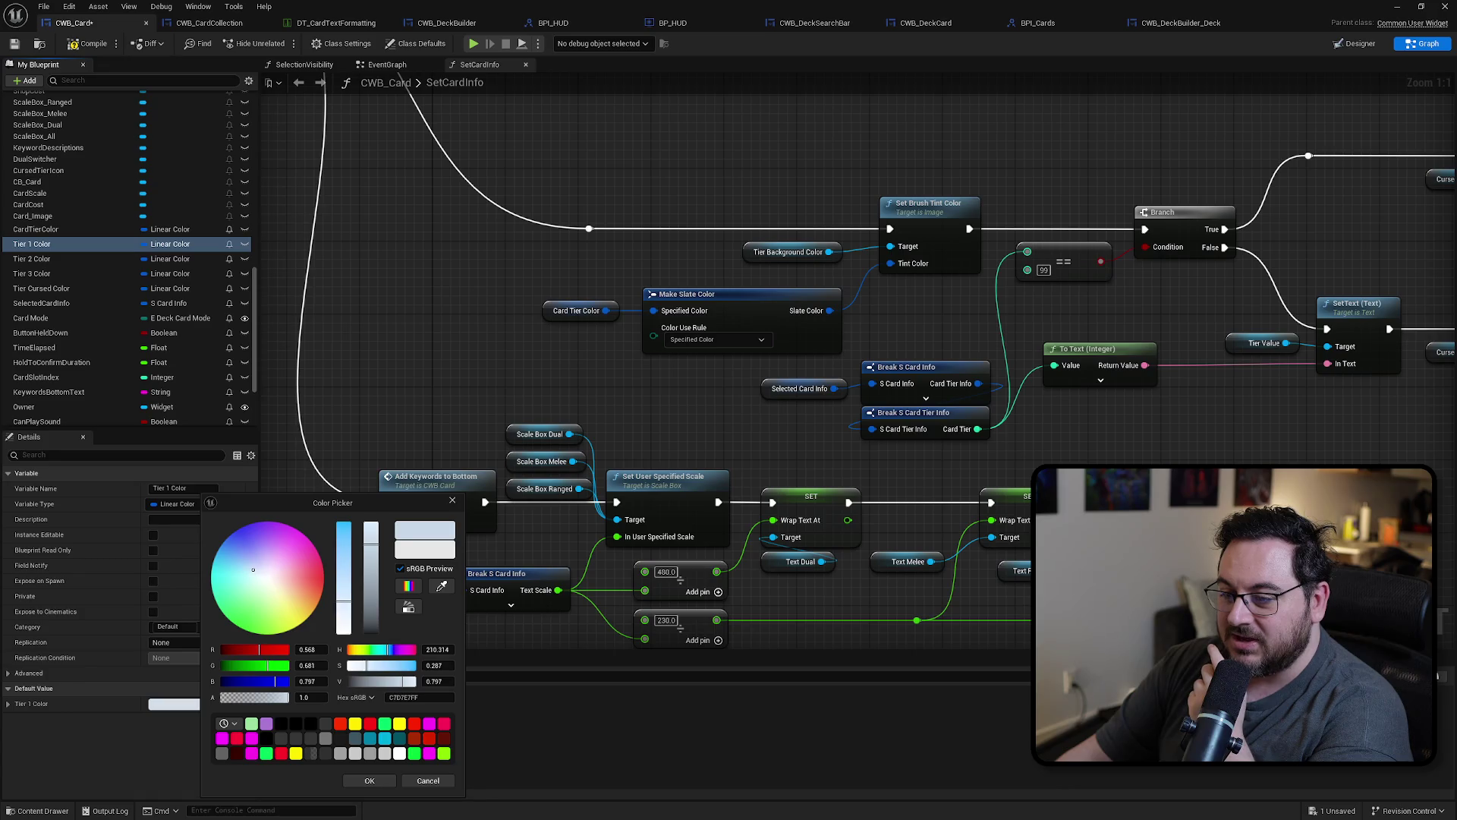
left_click(343, 567)
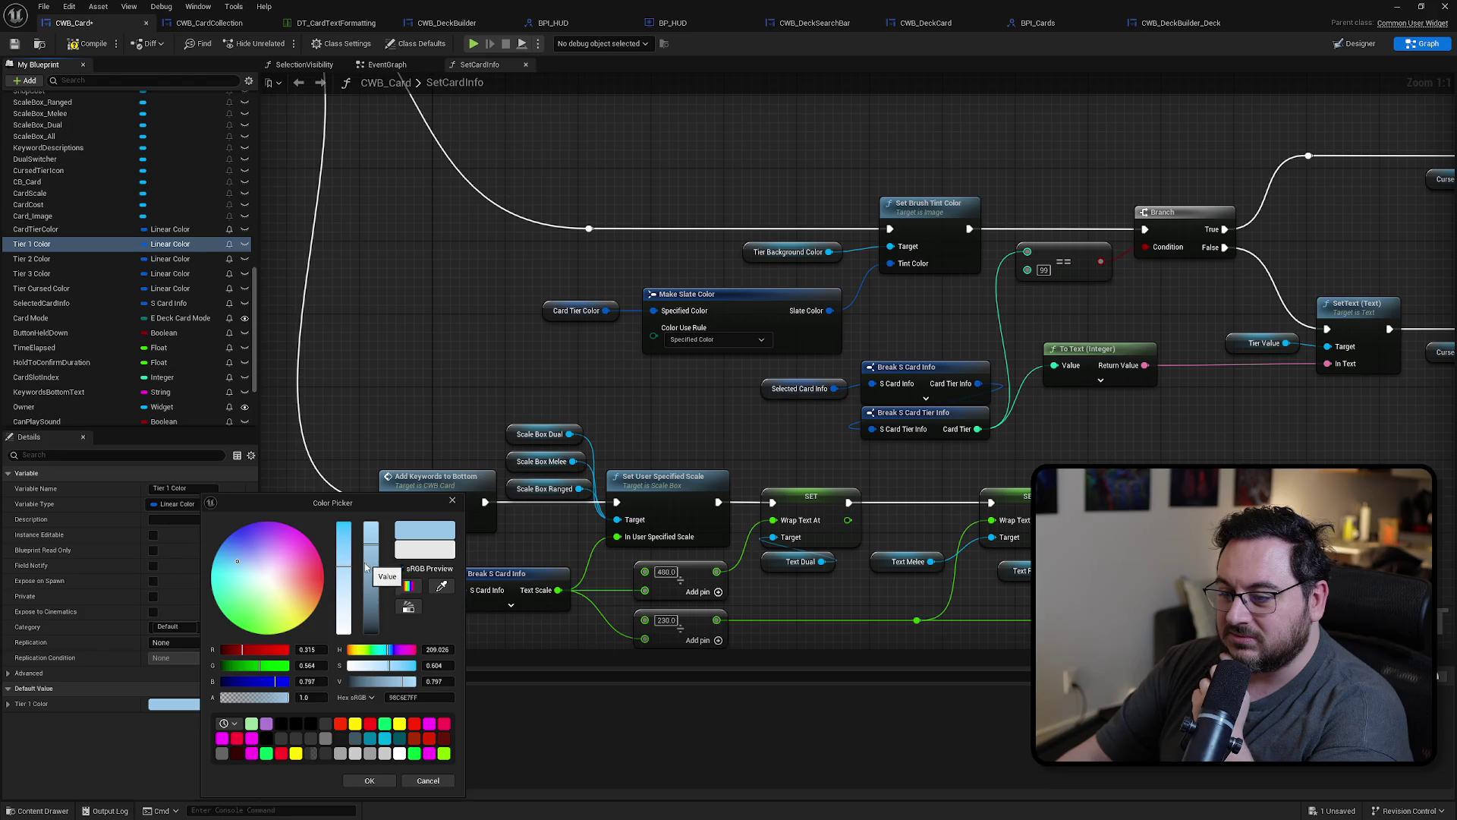
left_click(341, 558)
left_click_drag(338, 561, 337, 578)
left_click(370, 781)
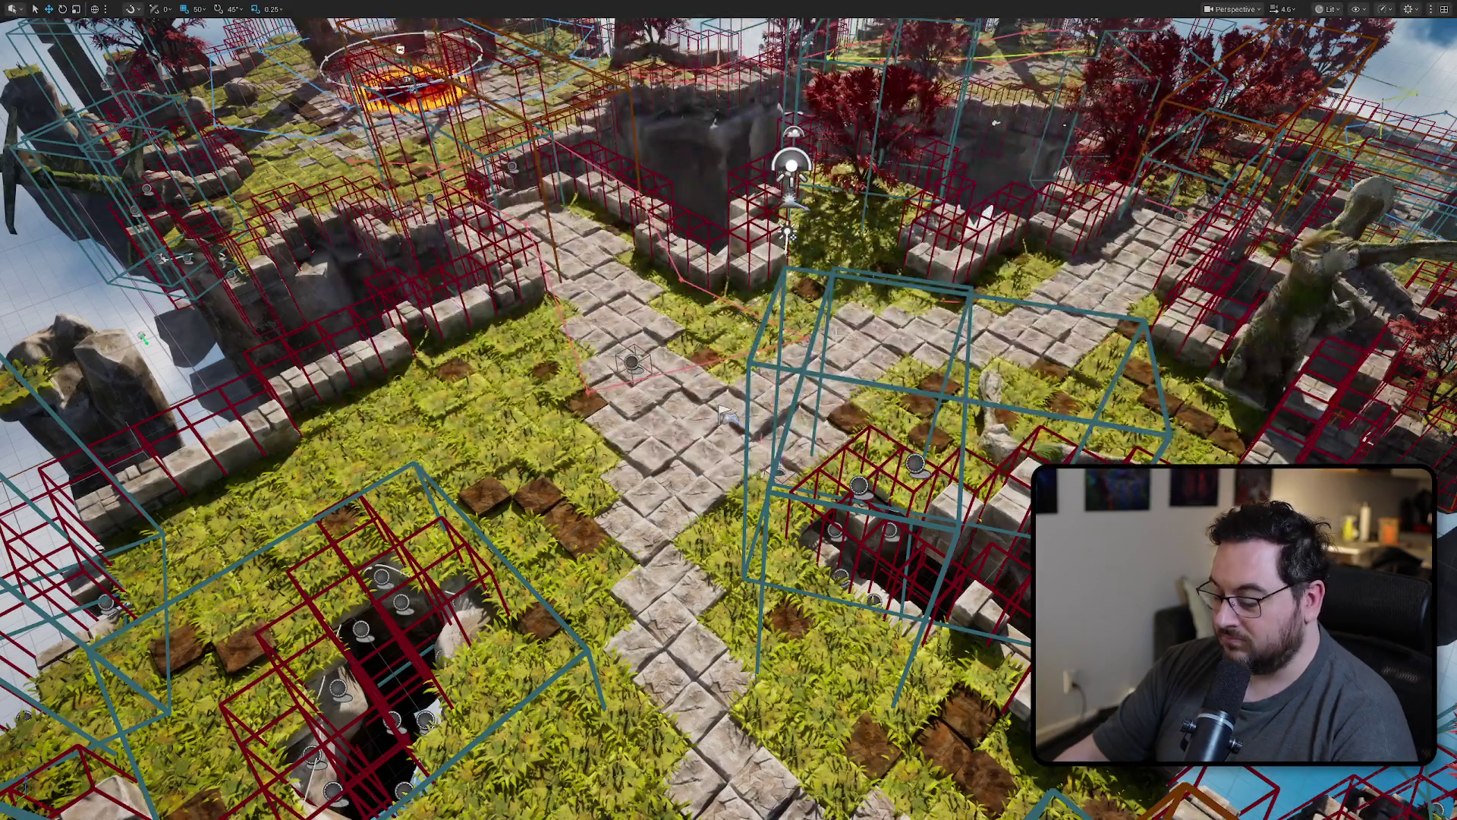
key("alt+p")
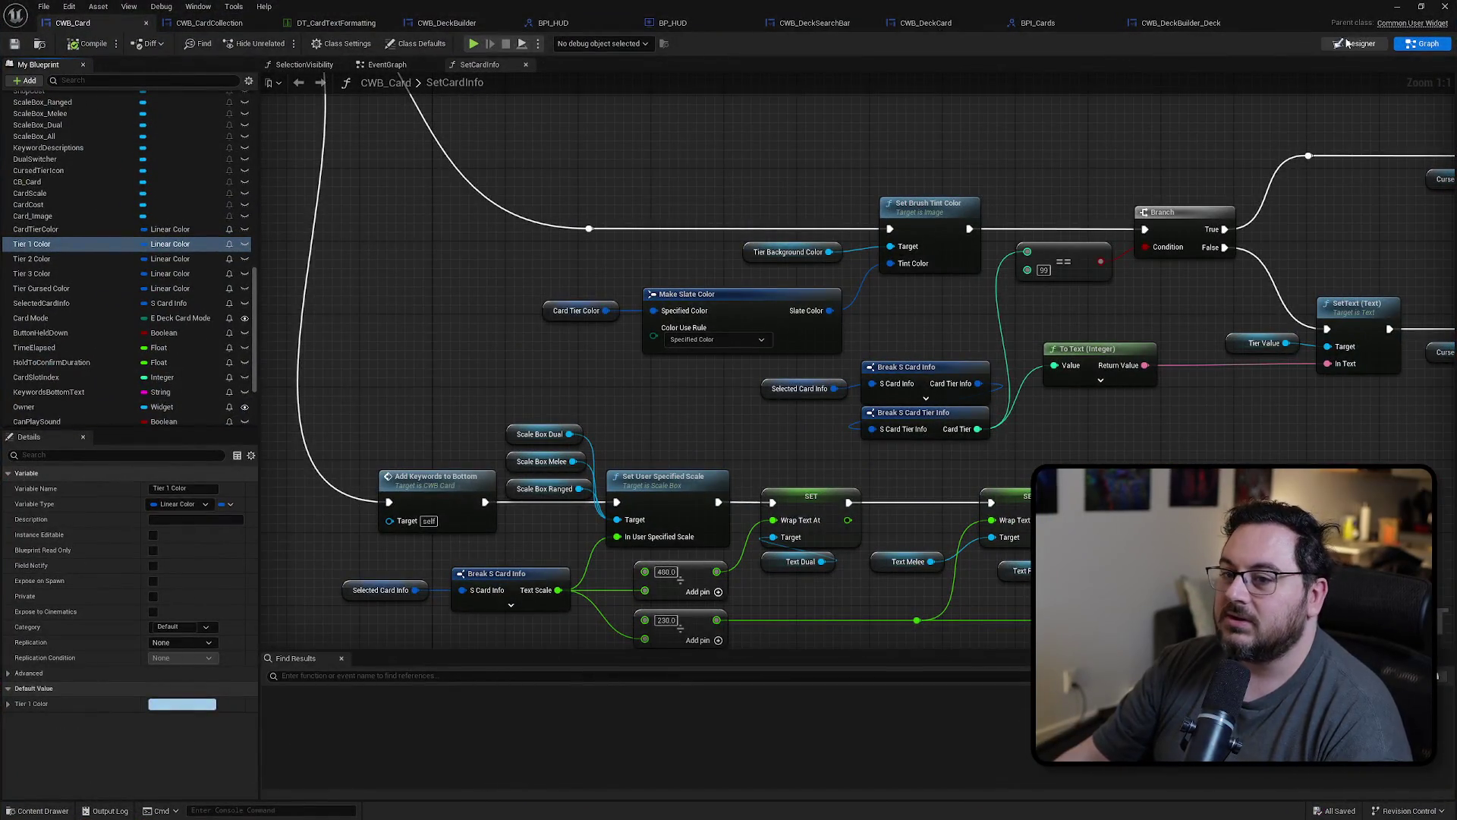
Step: Select TierDisplayGroup in CWB_Card's Designer and bring up the CWB_DeckCard widget
left_click(1358, 43)
scroll(723, 320, "up", 10)
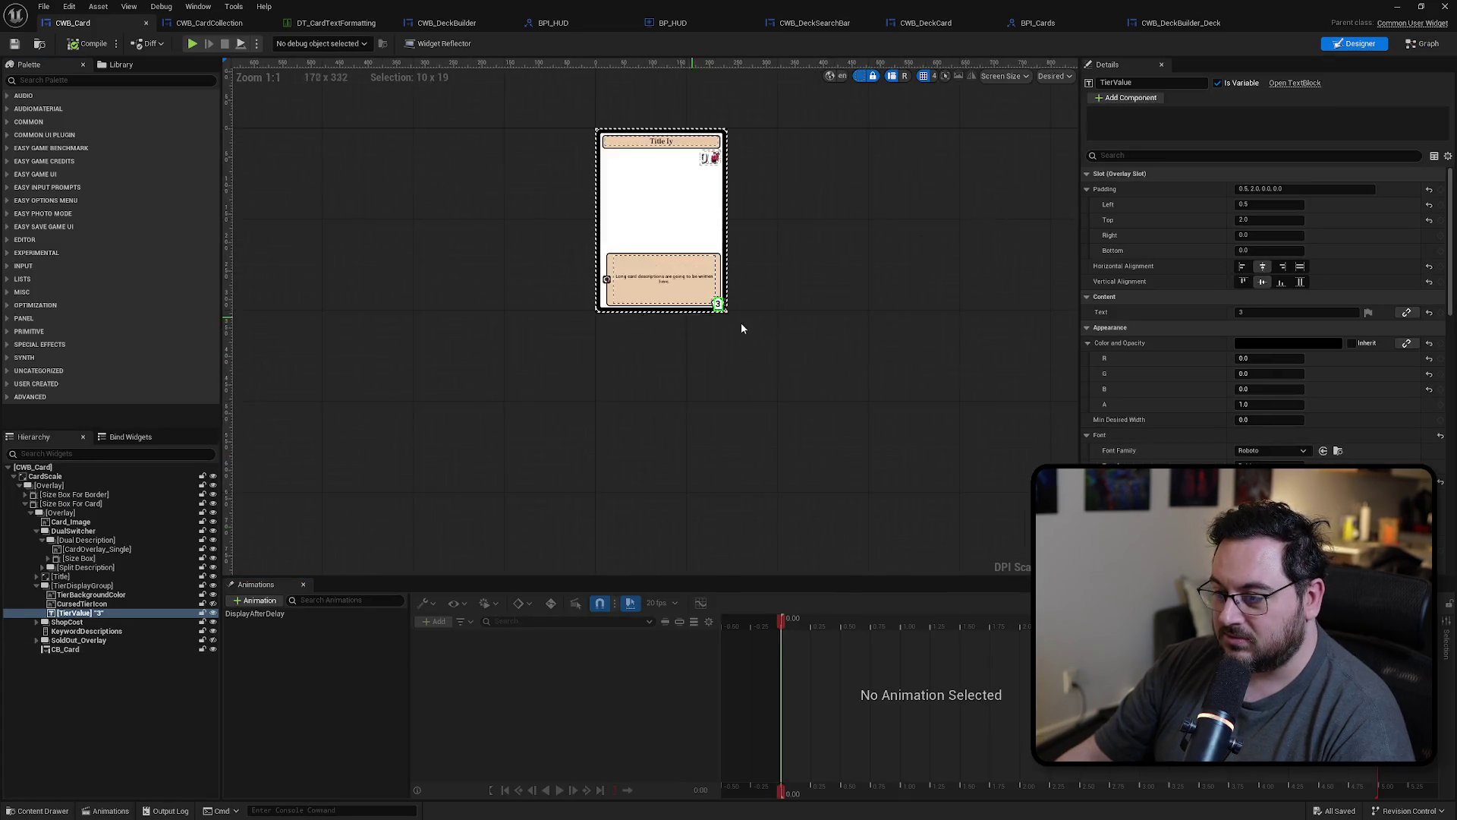
left_click(82, 585)
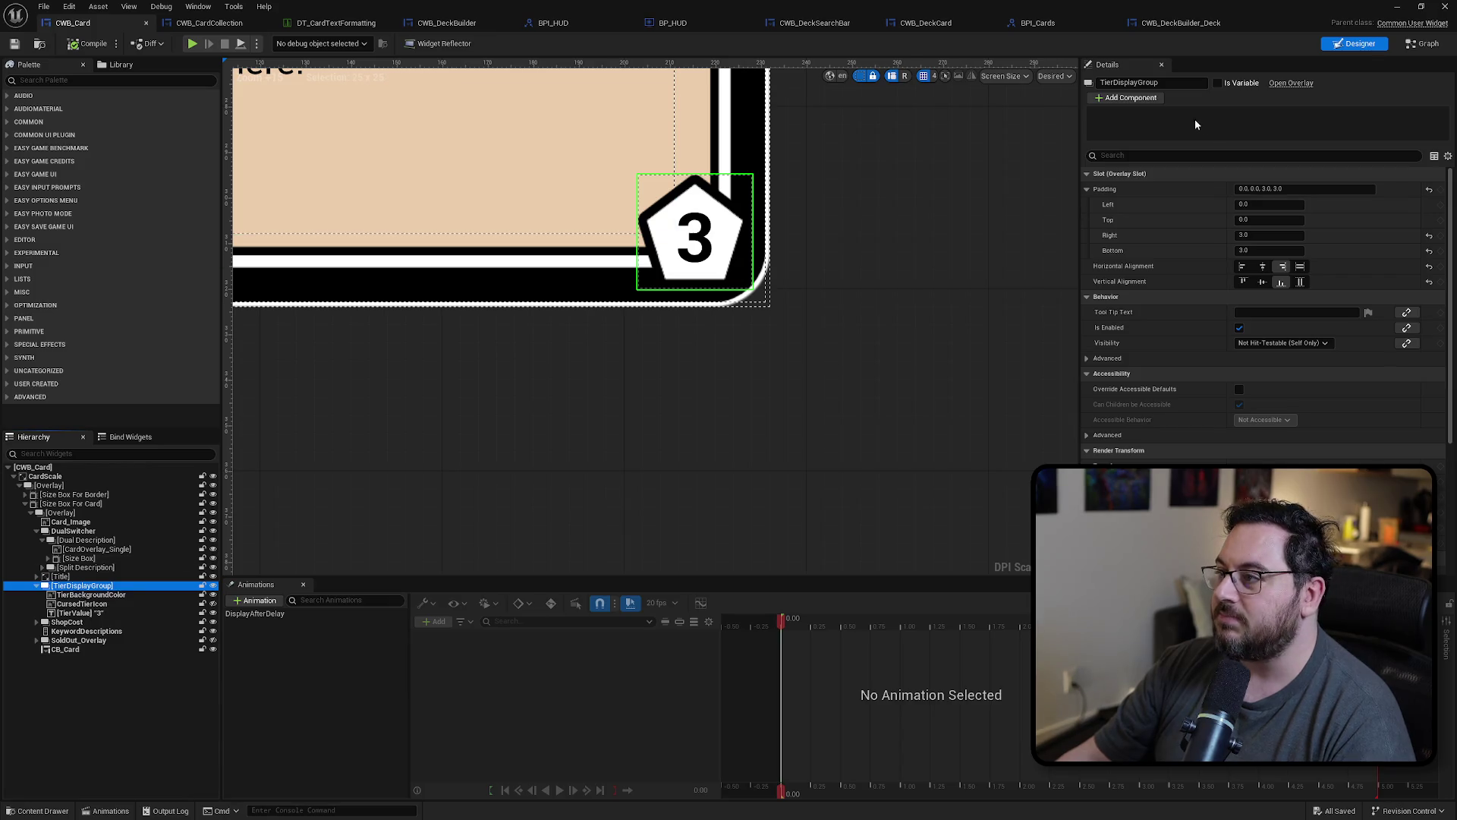
left_click(1181, 23)
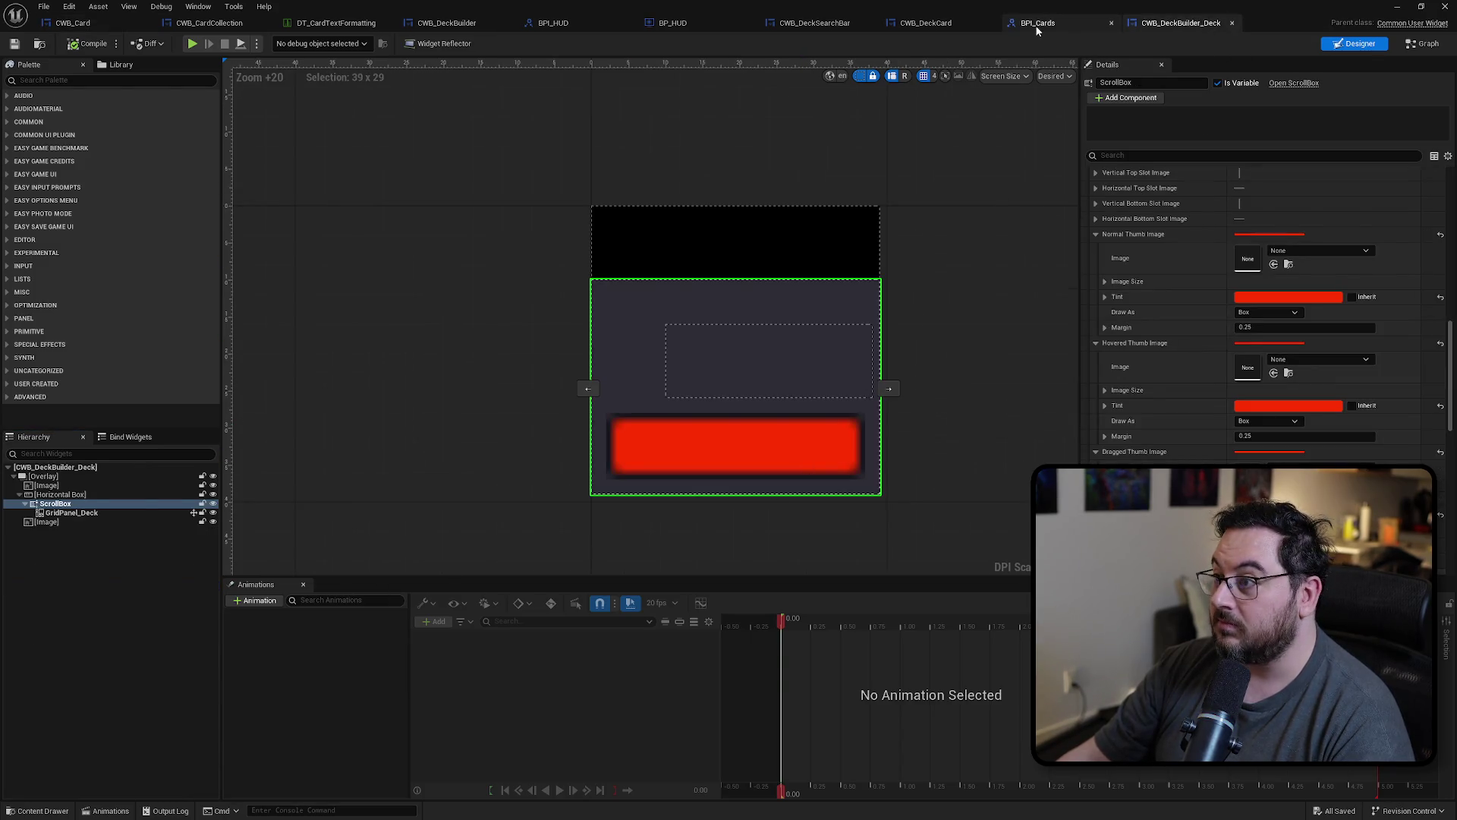
left_click(932, 25)
key("Home")
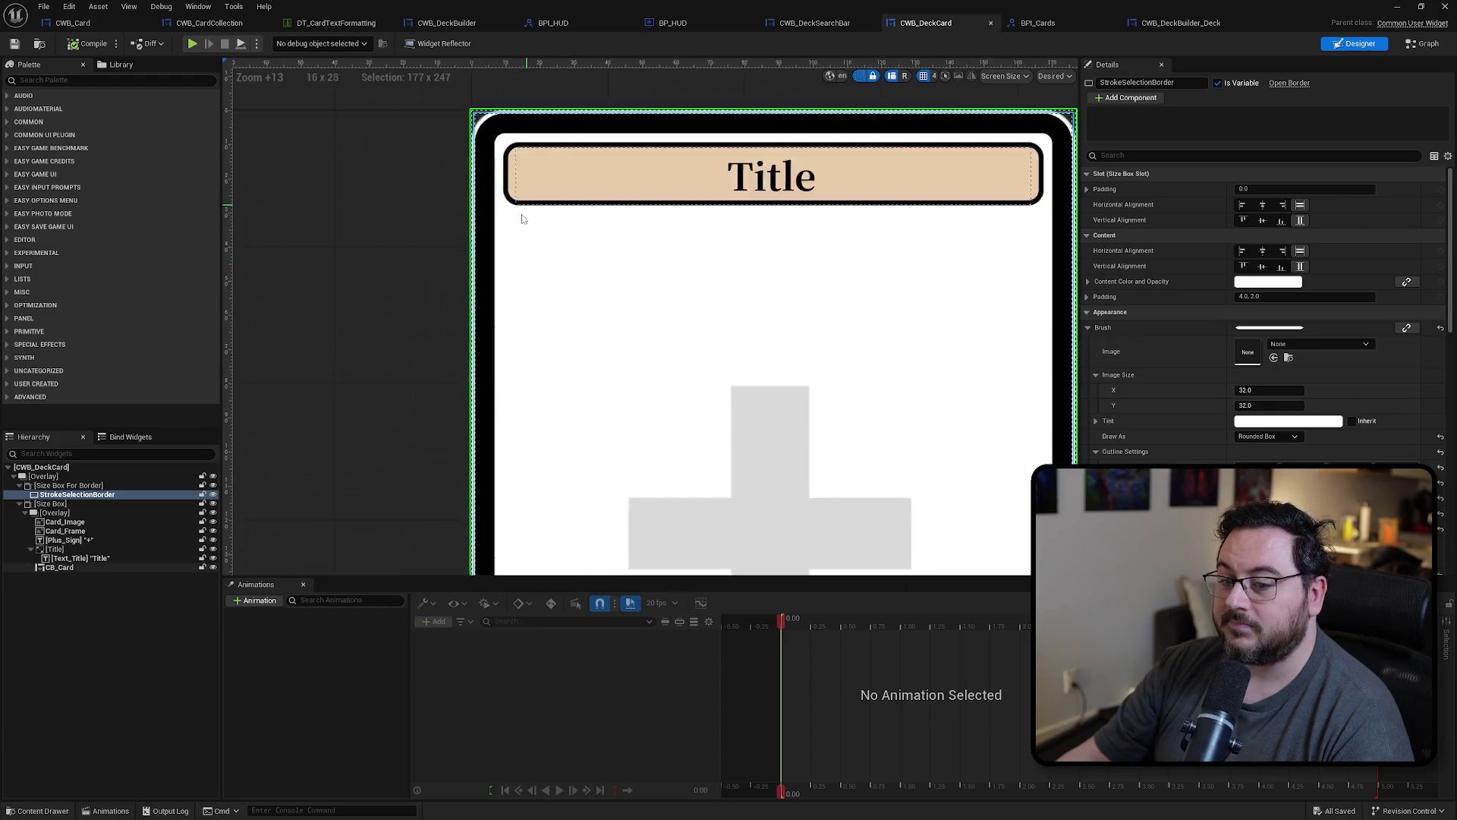
Step: Paste TierDisplayGroup into CWB_DeckCard's inner Overlay, declining the Size Box replace prompt
left_click(52, 503)
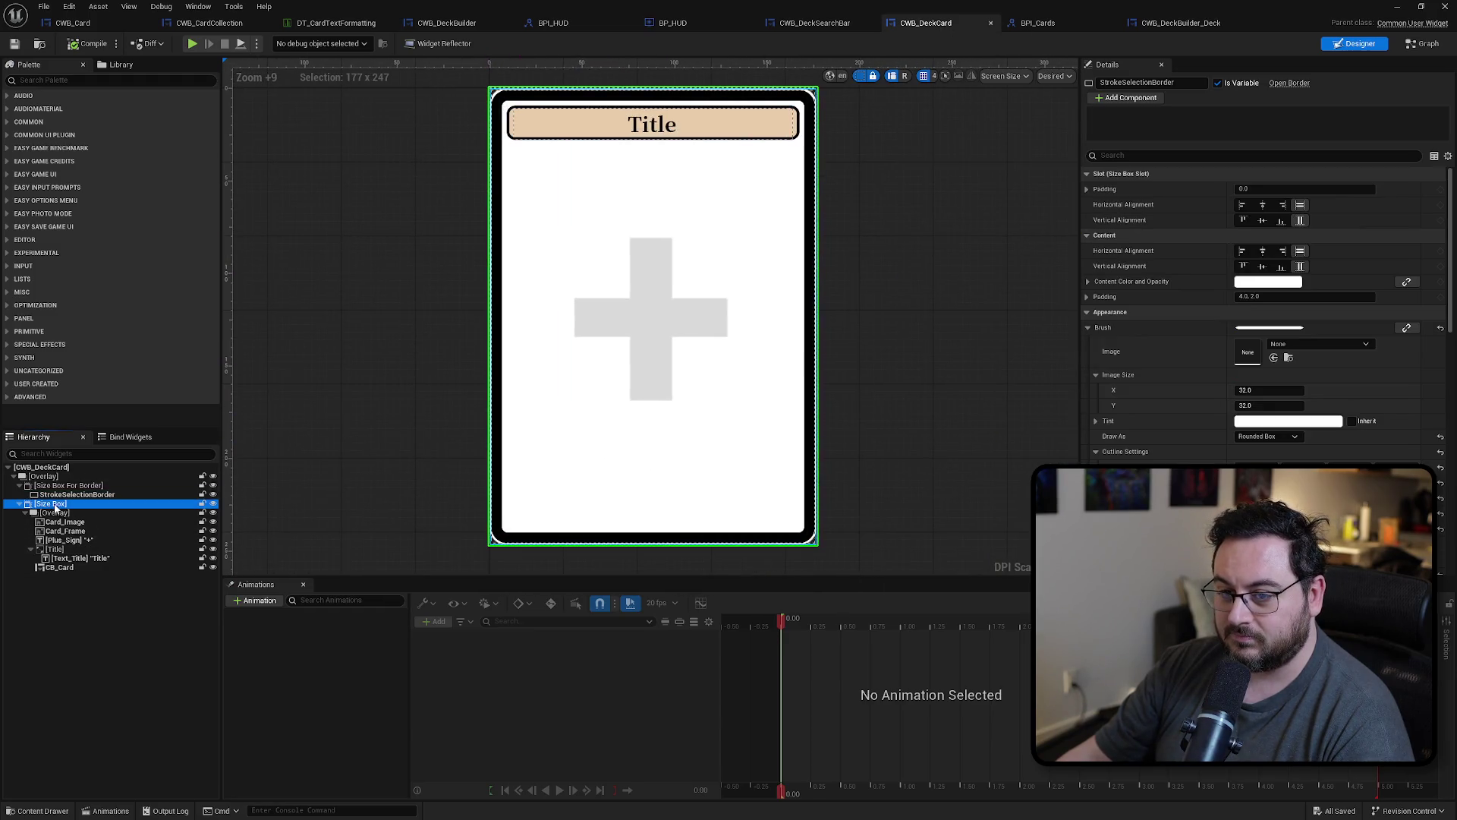
key("ctrl+v")
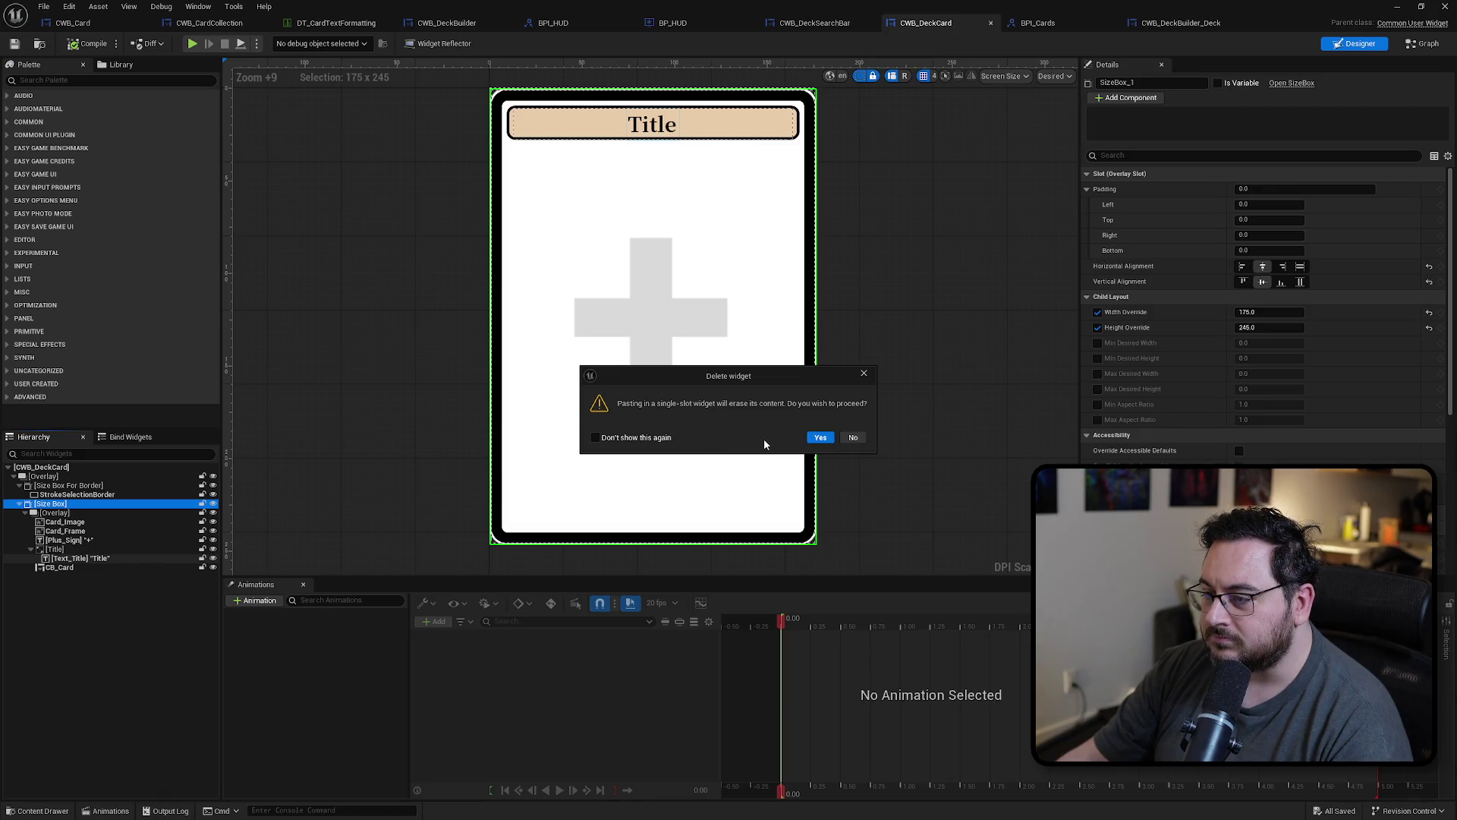
left_click(854, 438)
left_click(55, 513)
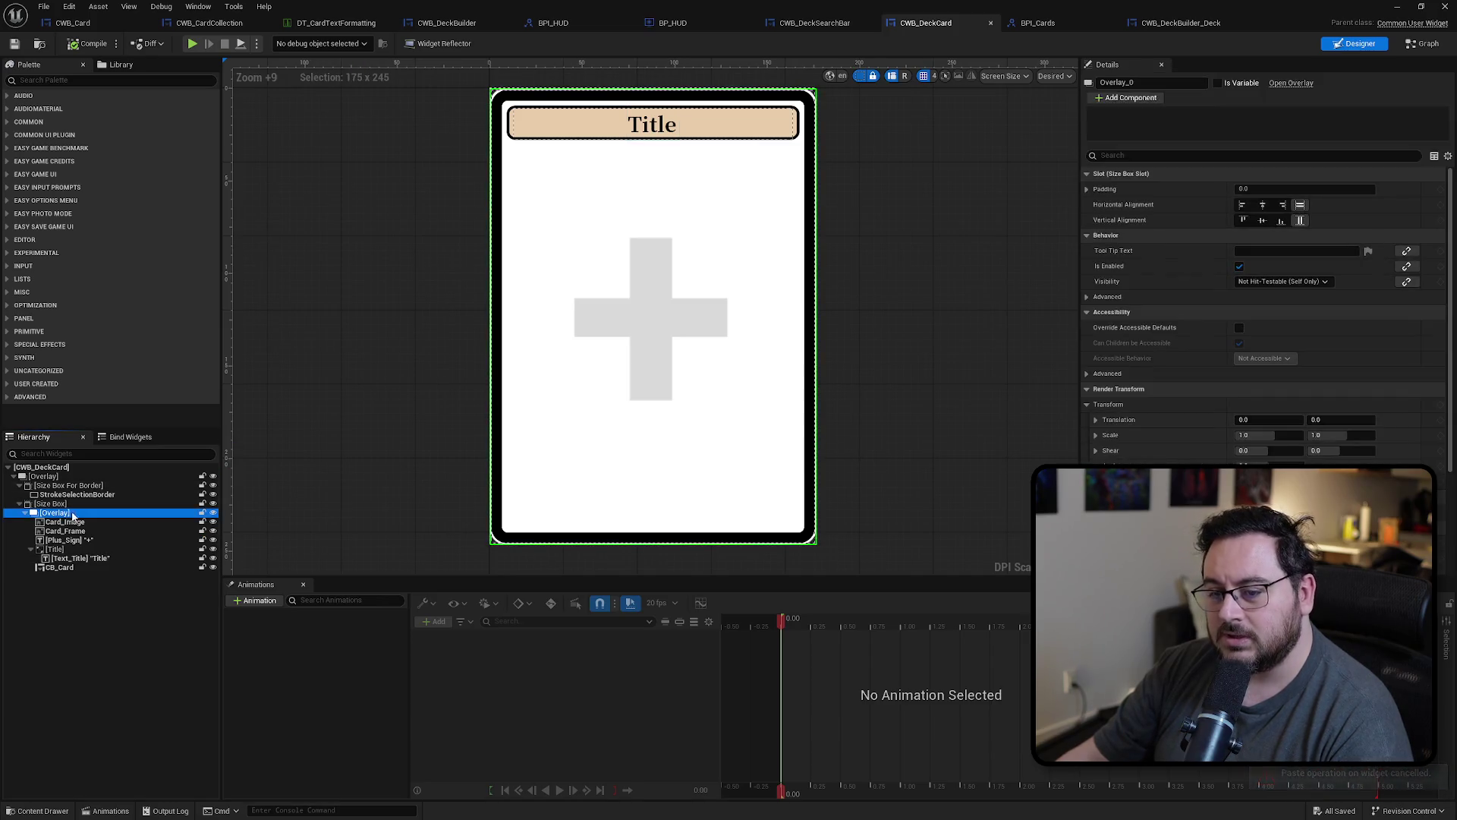
key("ctrl+v")
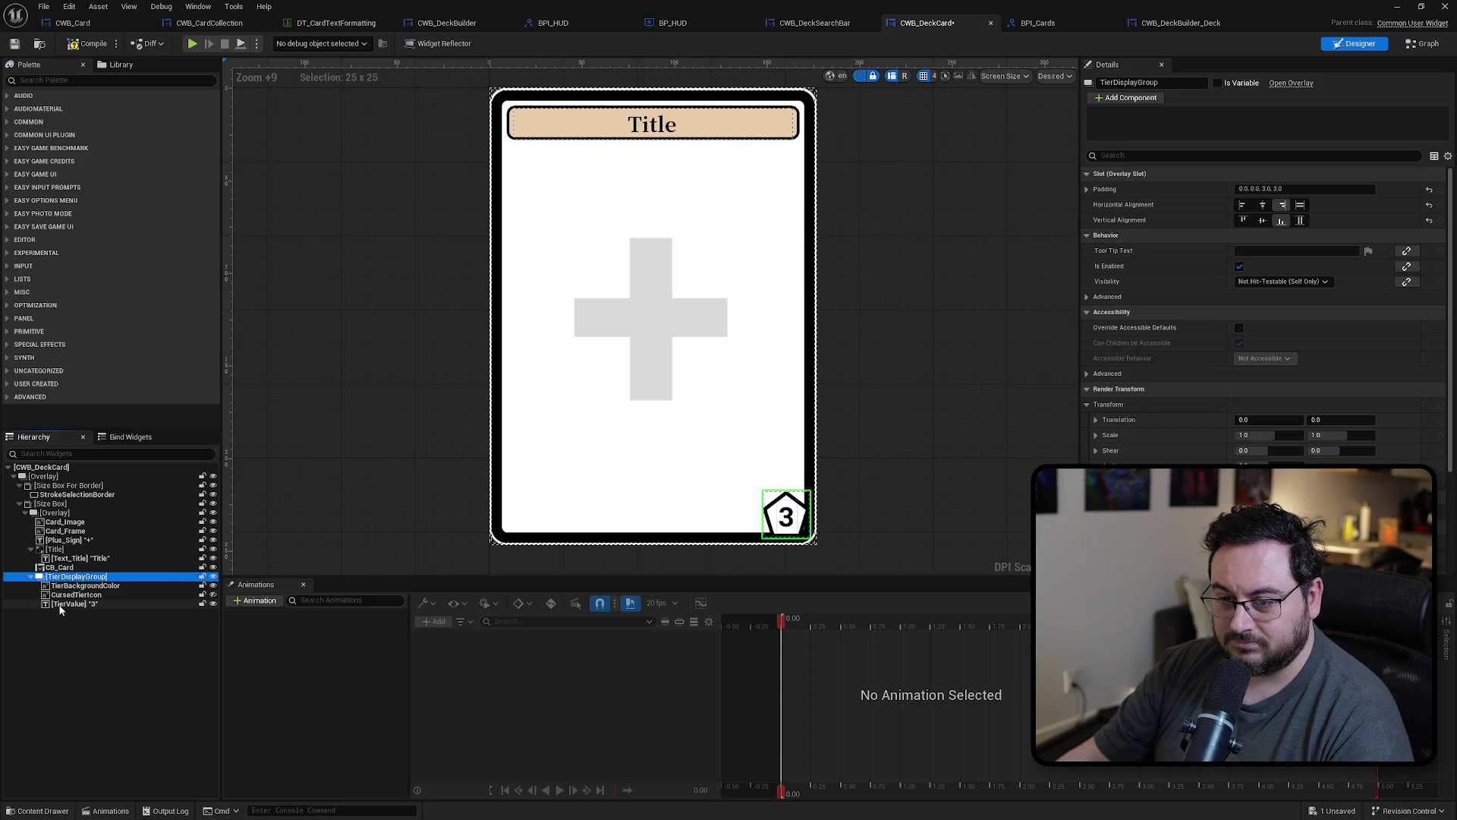
scroll(762, 465, "up", 4)
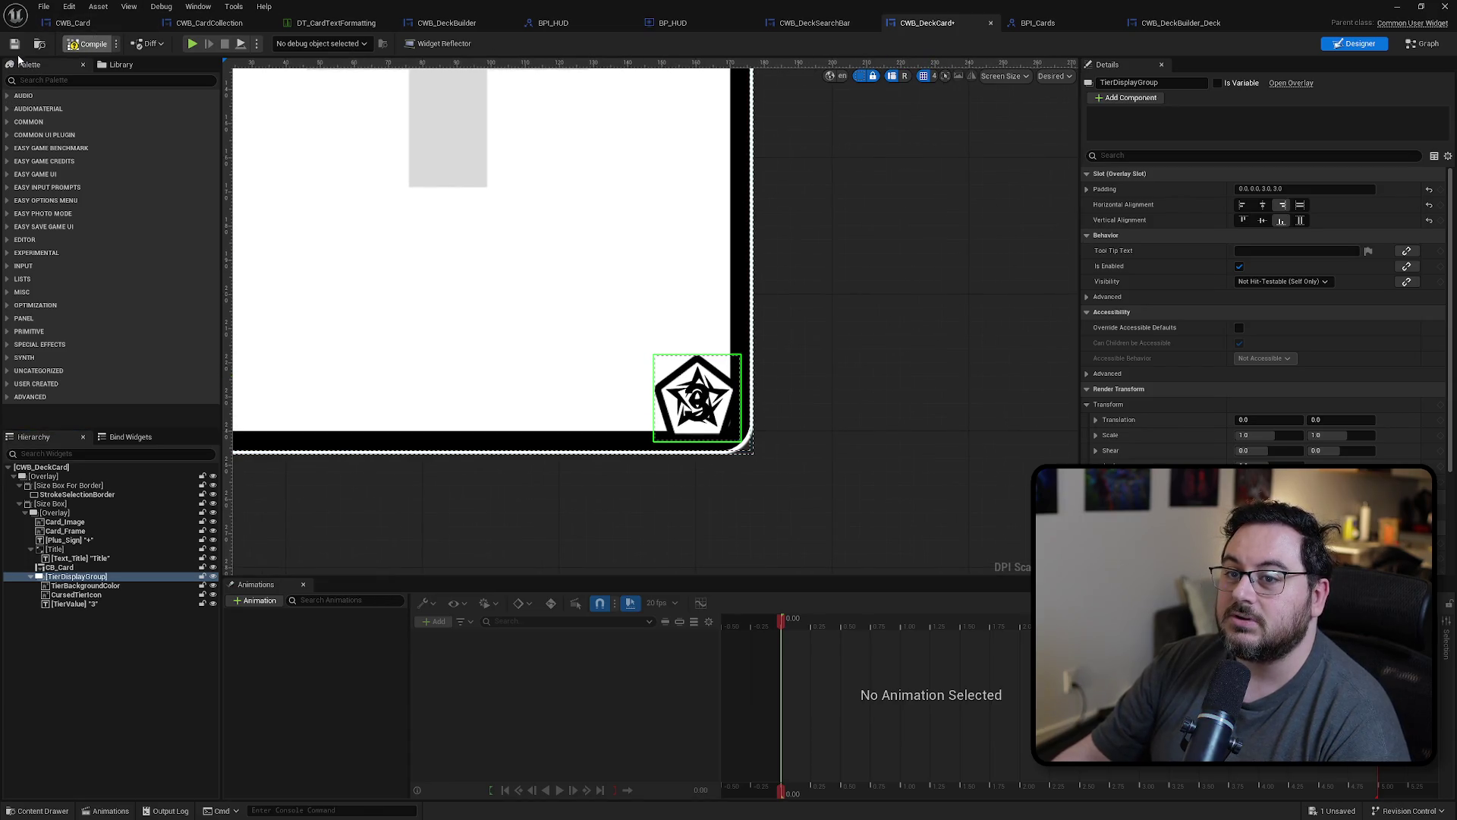
left_click(74, 24)
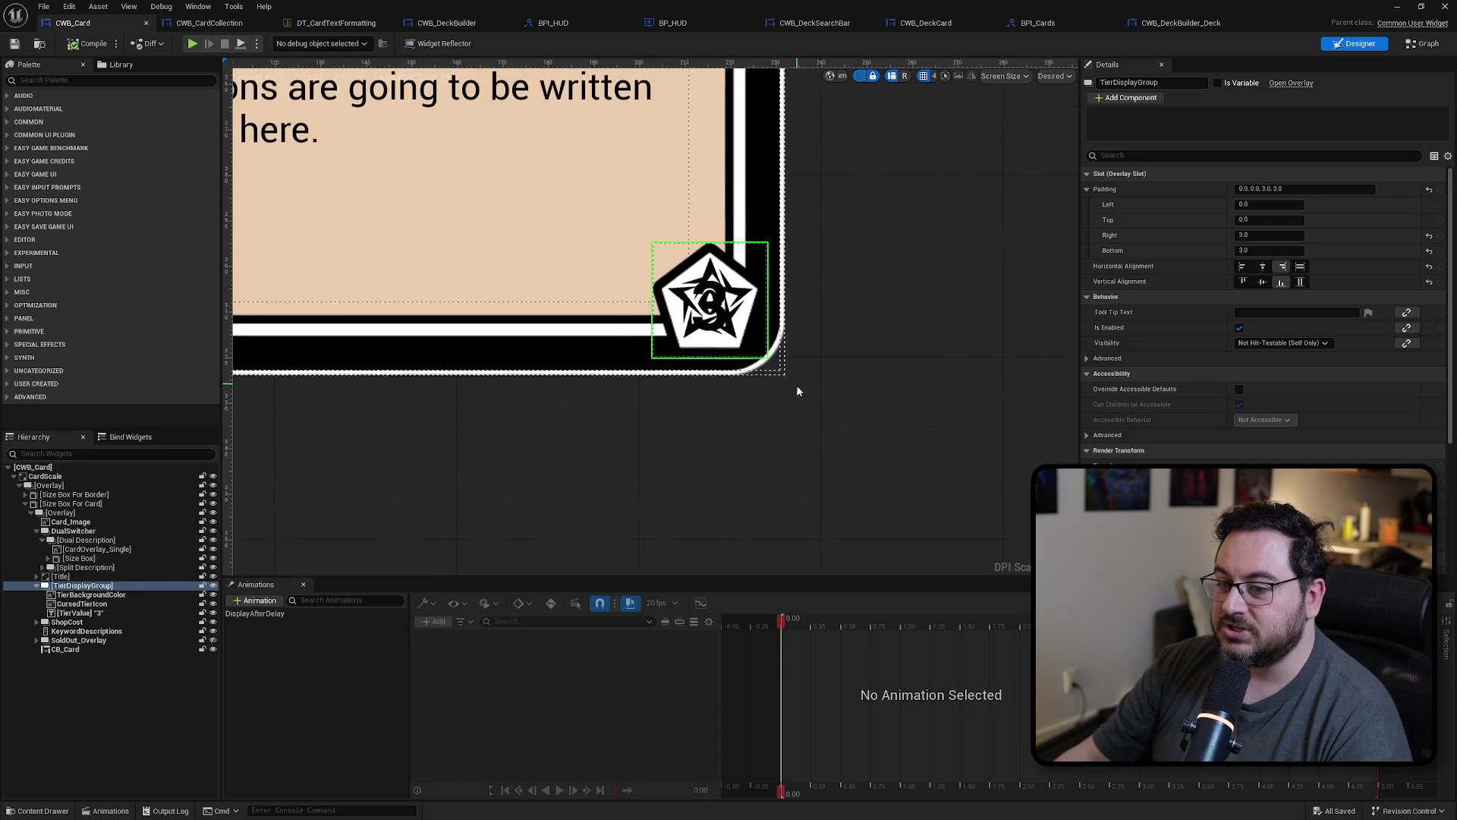
left_click(1410, 45)
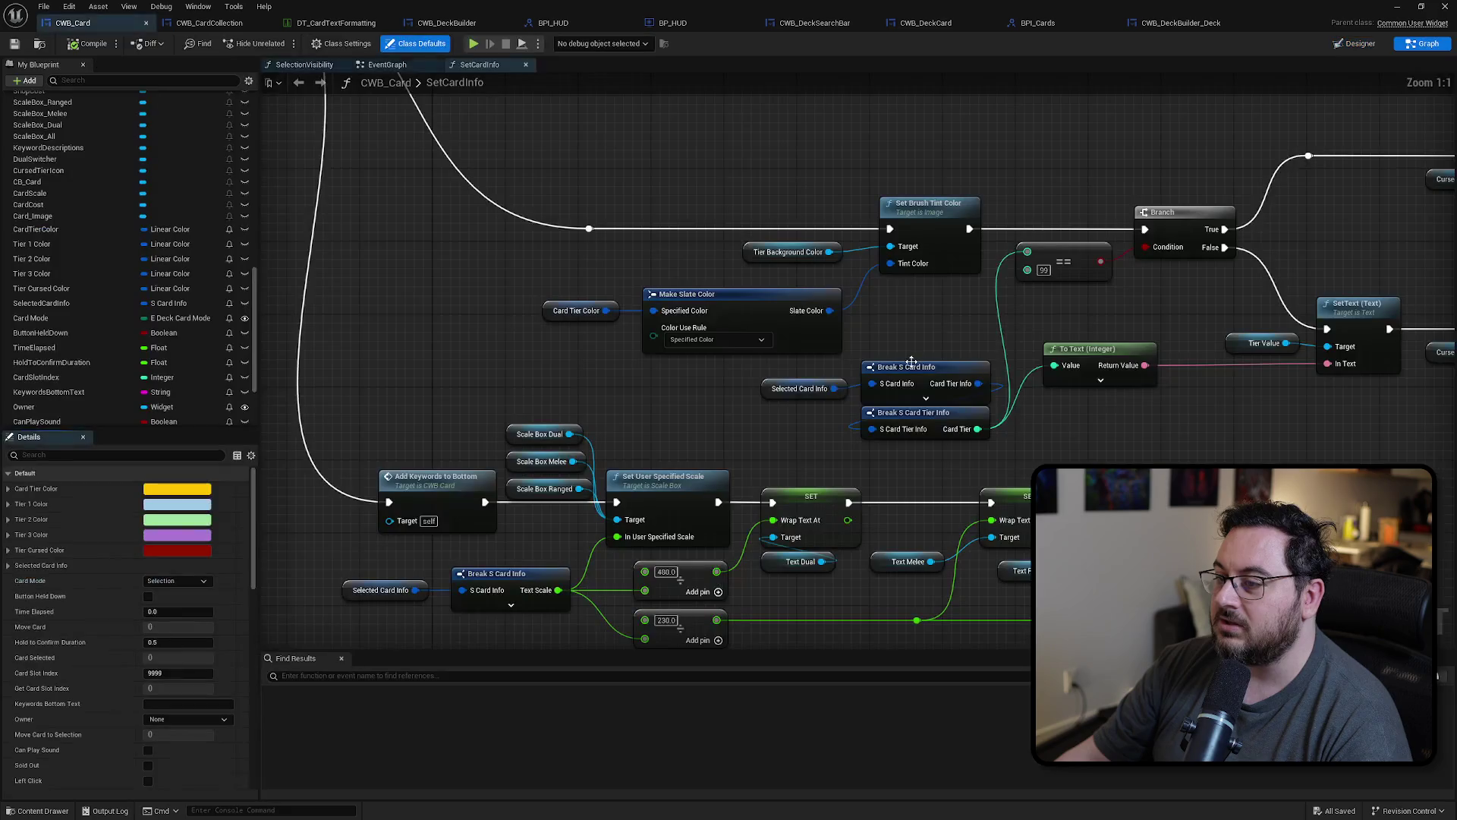
Step: Collapse the tier colour, Break, value and visibility nodes into a function named SetTierColorAndValue
scroll(831, 306, "up", 2)
left_click_drag(1298, 155, 595, 393)
scroll(767, 397, "up", 2)
left_click_drag(748, 403, 528, 357)
left_click_drag(668, 421, 1057, 425)
mouse_move(783, 156)
left_mouse_down()
mouse_move(472, 381)
mouse_move(440, 371)
mouse_move(450, 366)
left_mouse_up()
left_click_drag(782, 336, 615, 332)
right_click(620, 223)
mouse_move(704, 343)
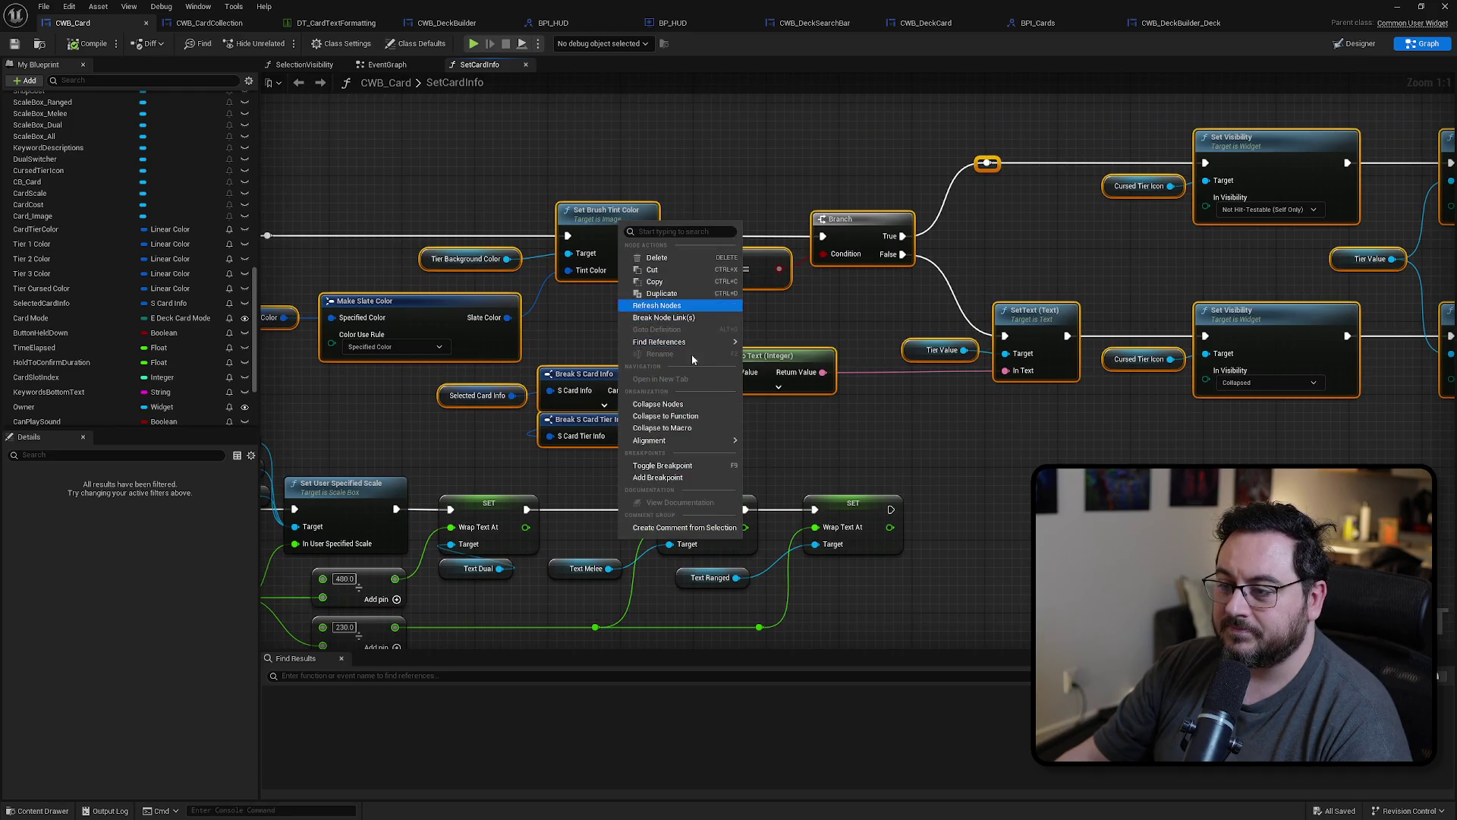
left_click(686, 416)
type("S")
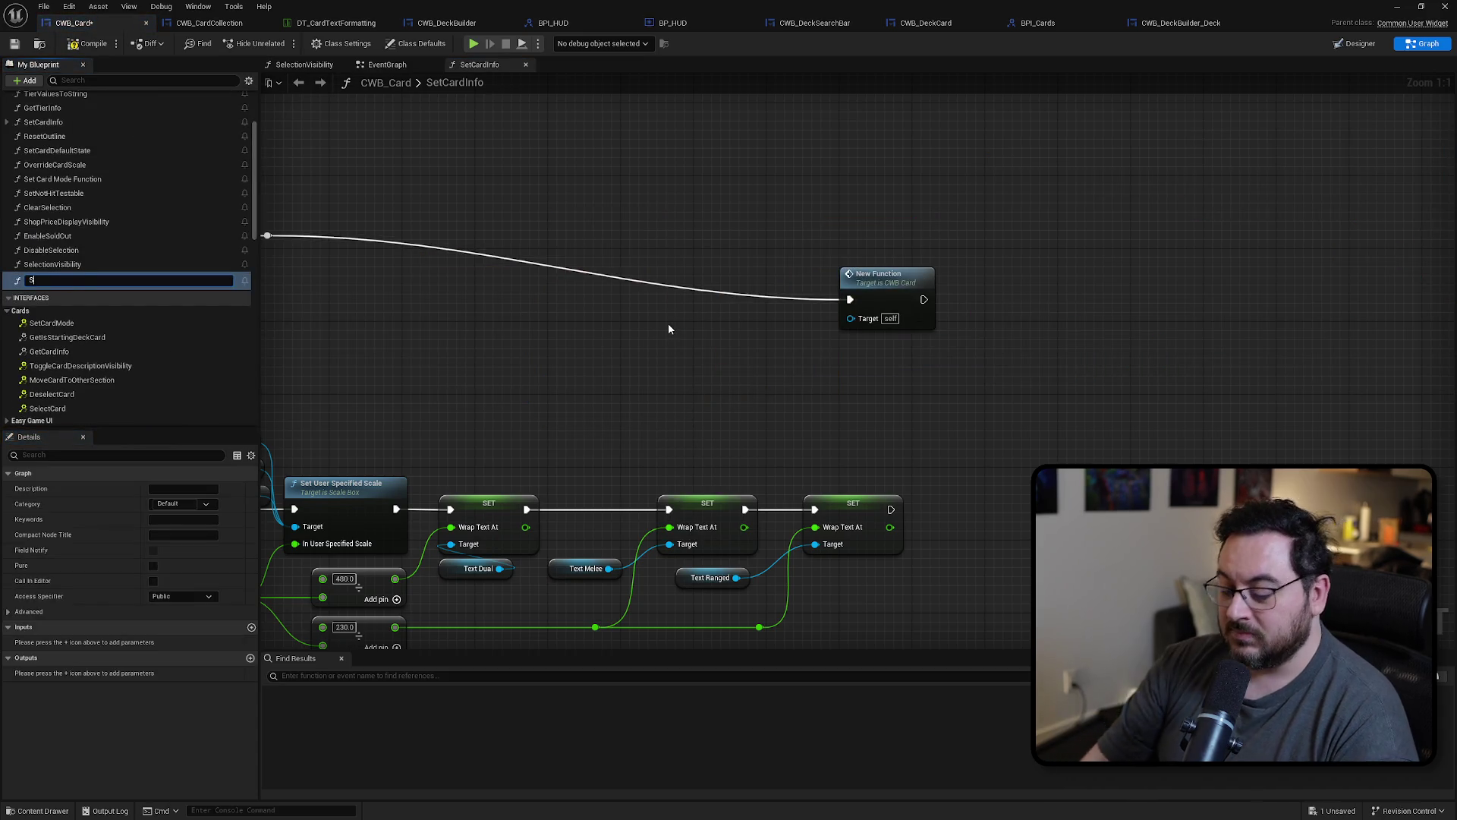
type("etTierColorAndVal")
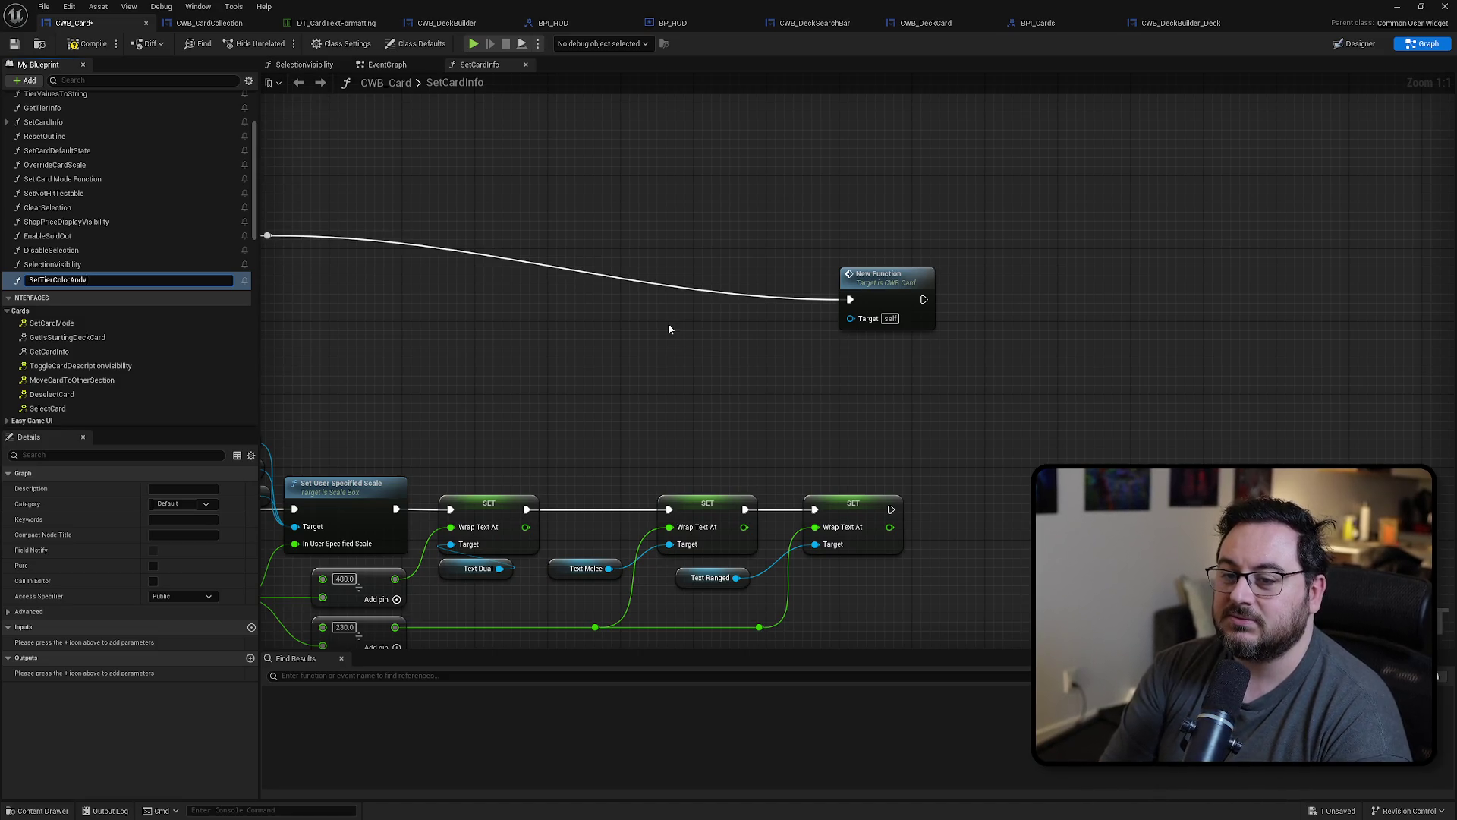
type("ue")
key("Return")
Step: Wire Sequence Then 2 into the new function call, delete the leftover reroute, and save CWB_Card
scroll(699, 325, "down", 2)
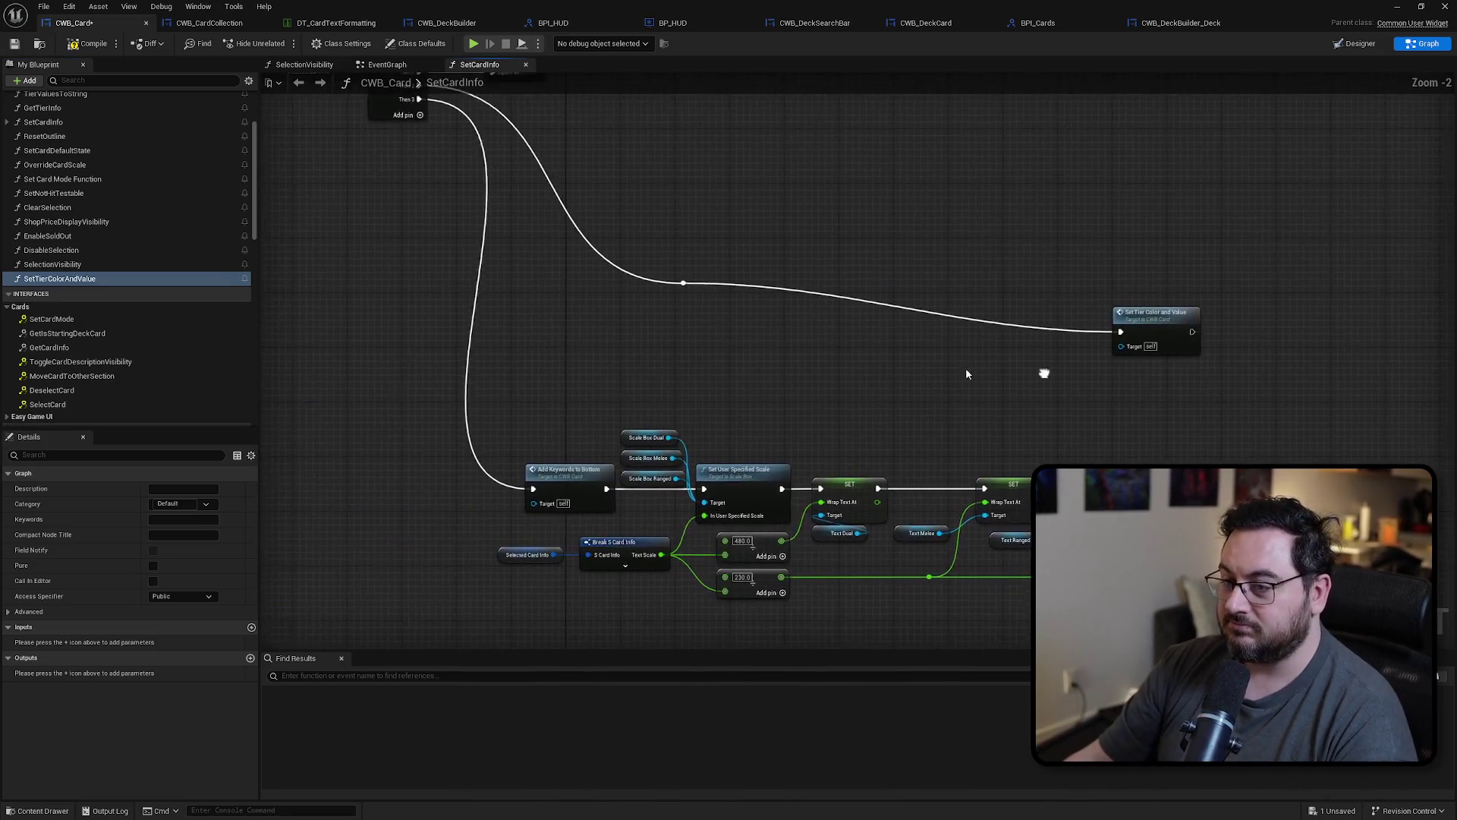
left_click_drag(1094, 445, 479, 226)
left_click_drag(356, 219, 444, 246)
left_click(621, 416)
key("Delete")
scroll(585, 321, "up", 2)
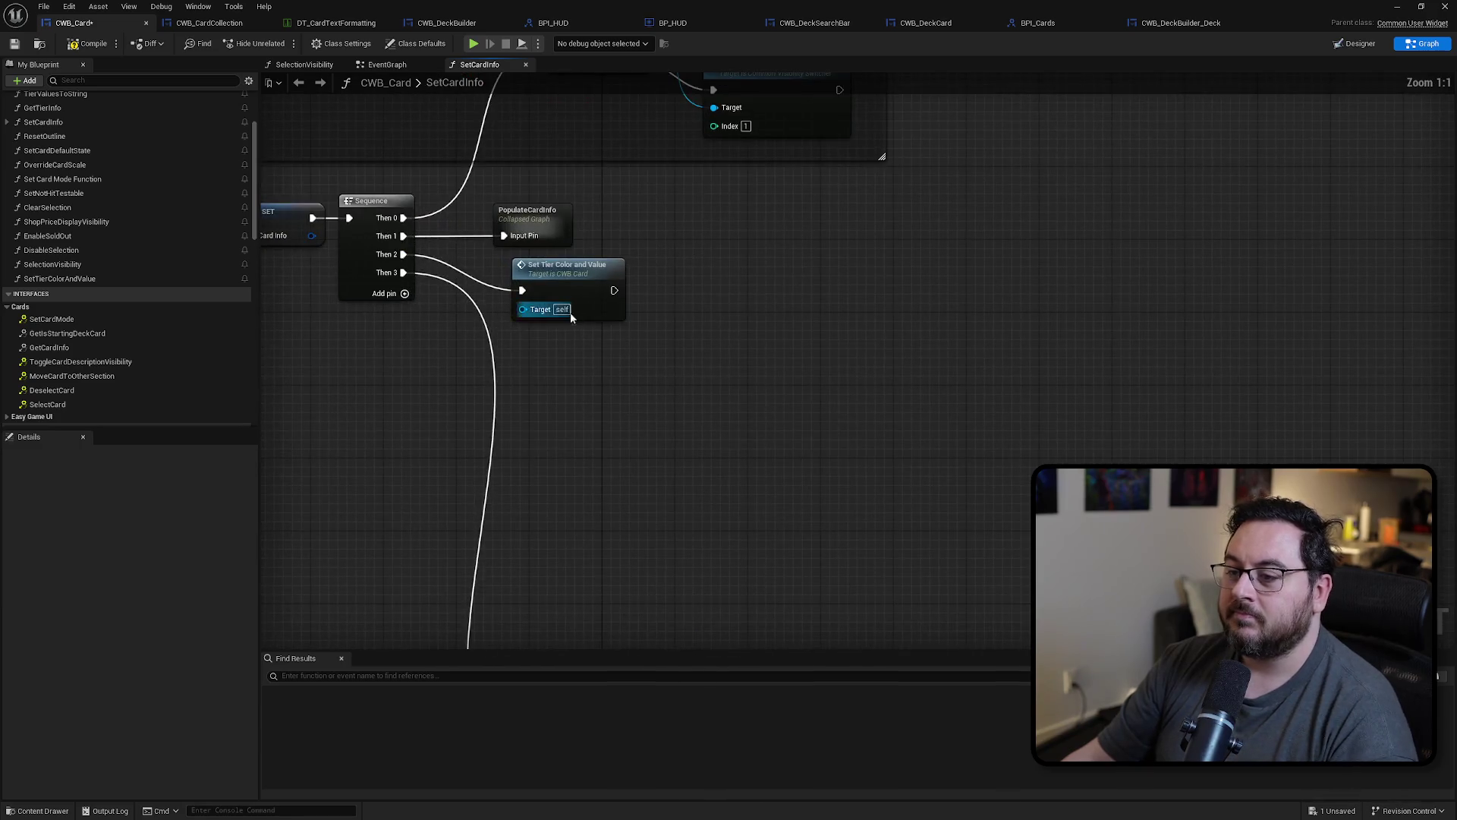
left_click(541, 287)
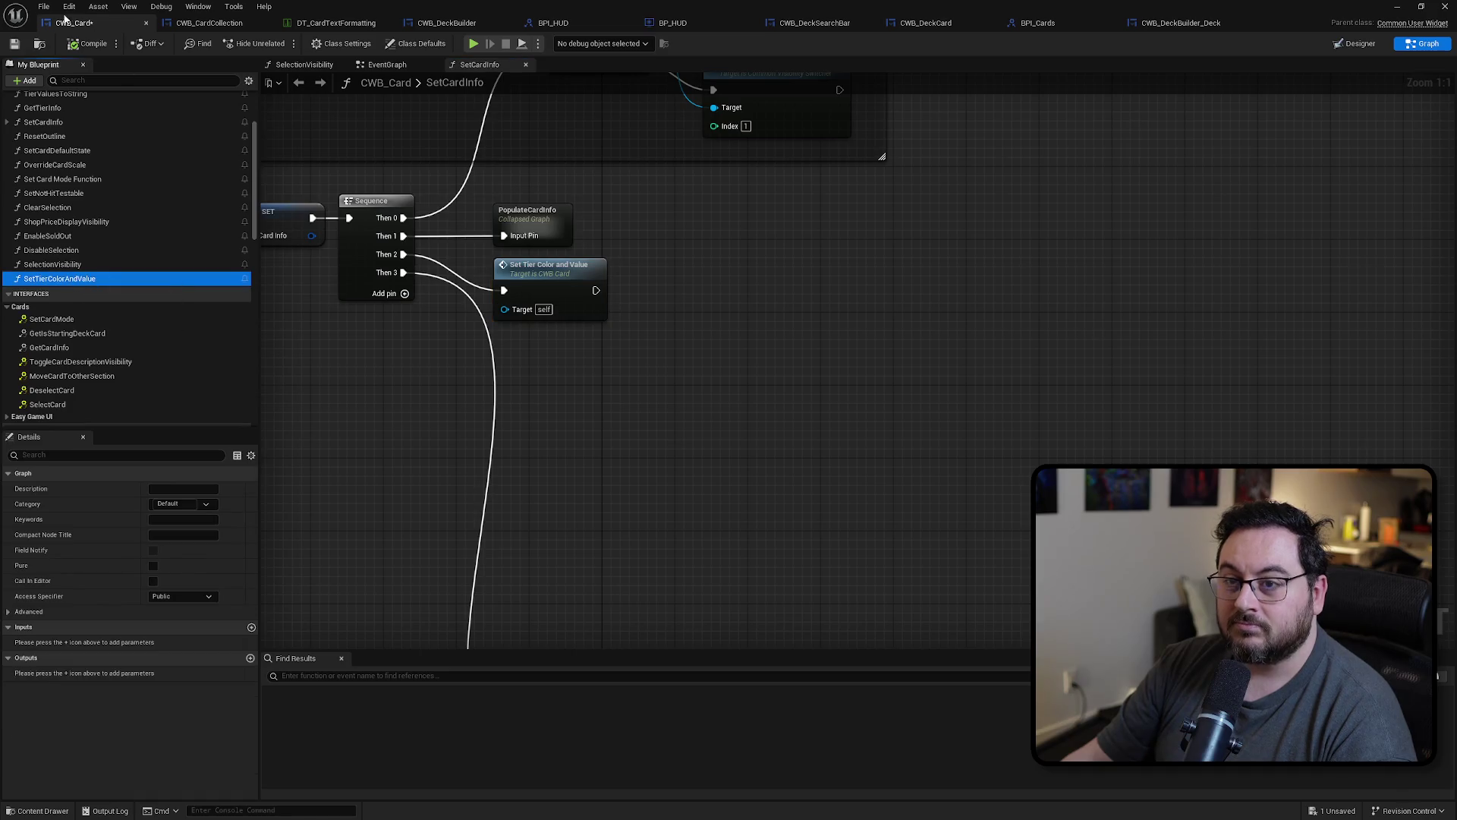
left_click(14, 44)
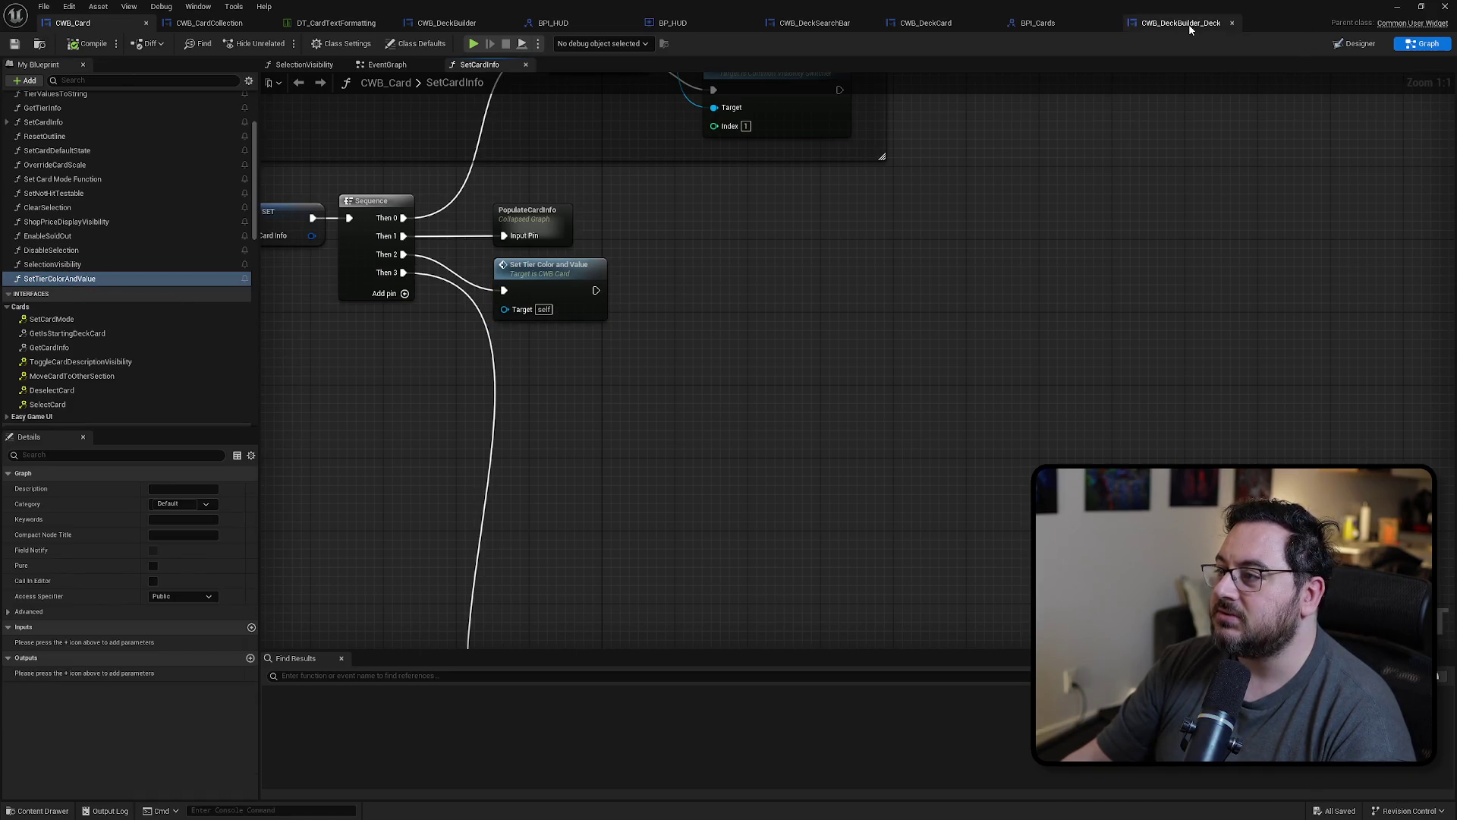
Step: Open CWB_DeckCard's graph and its SetTierColorAndValue function, placing the entry beside Set Brush Tint Color
left_click(951, 29)
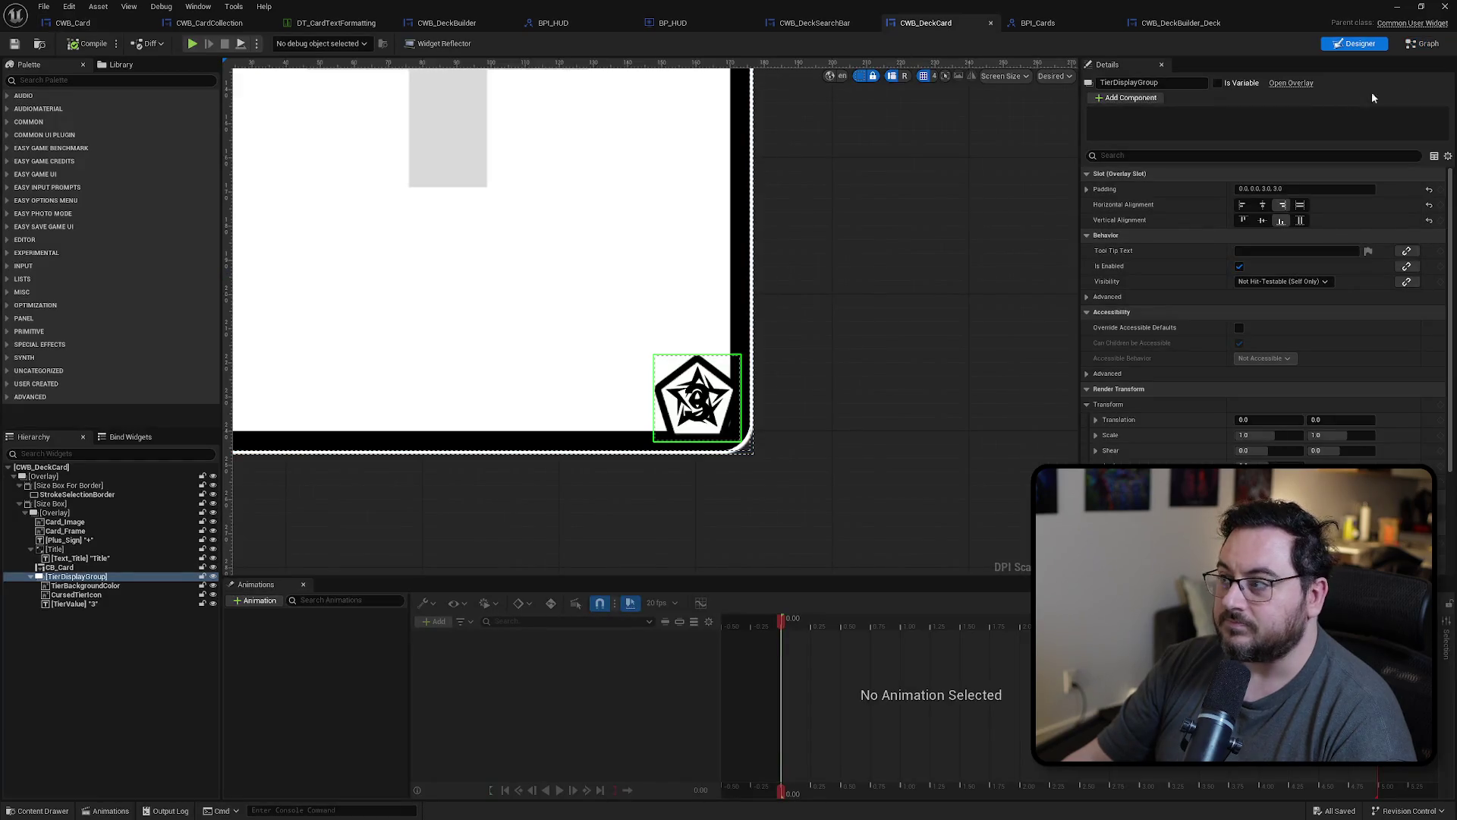
left_click(1416, 45)
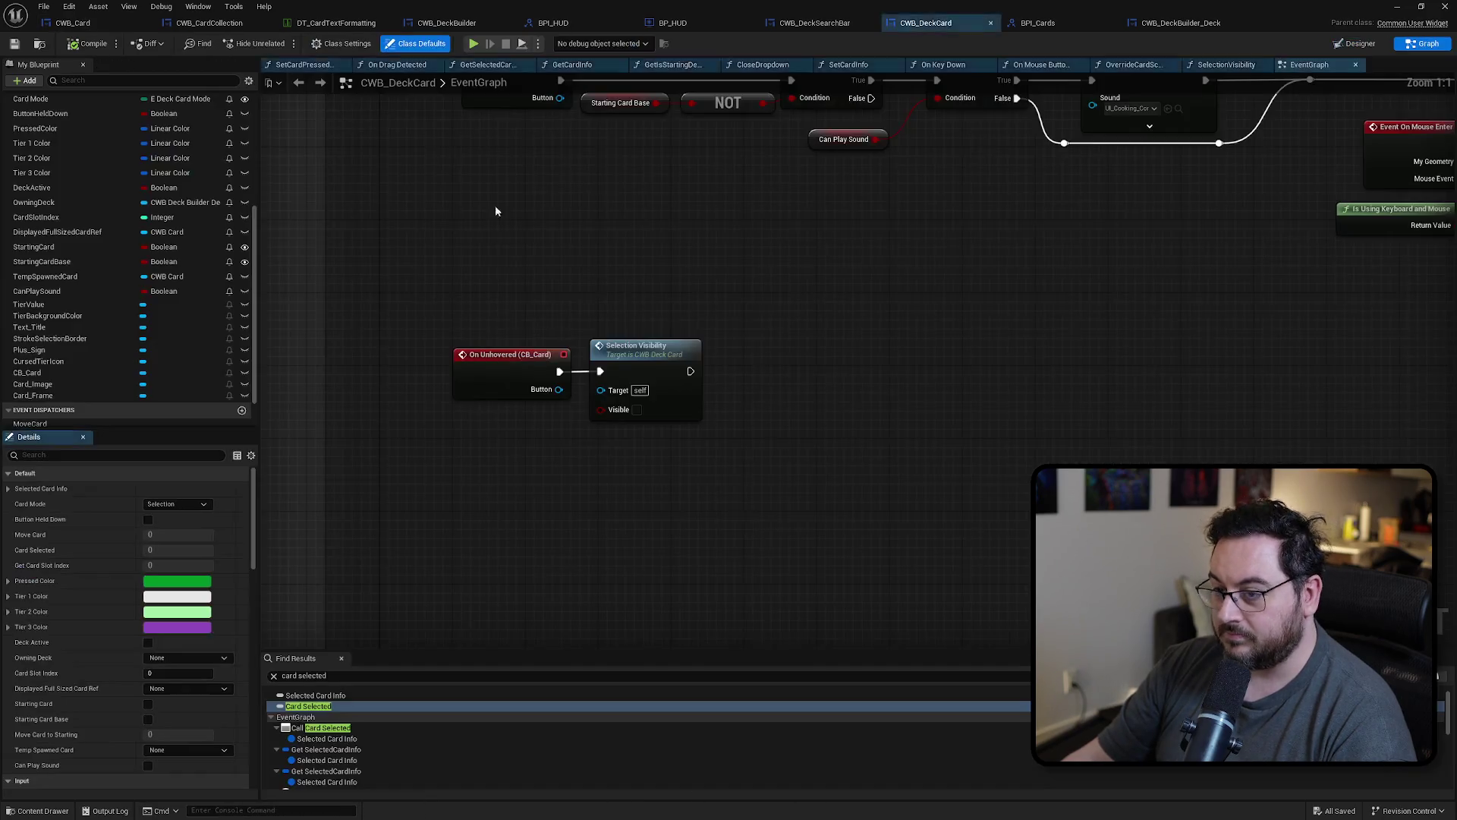
left_click(69, 394)
scroll(126, 293, "up", 5)
double_click(121, 217)
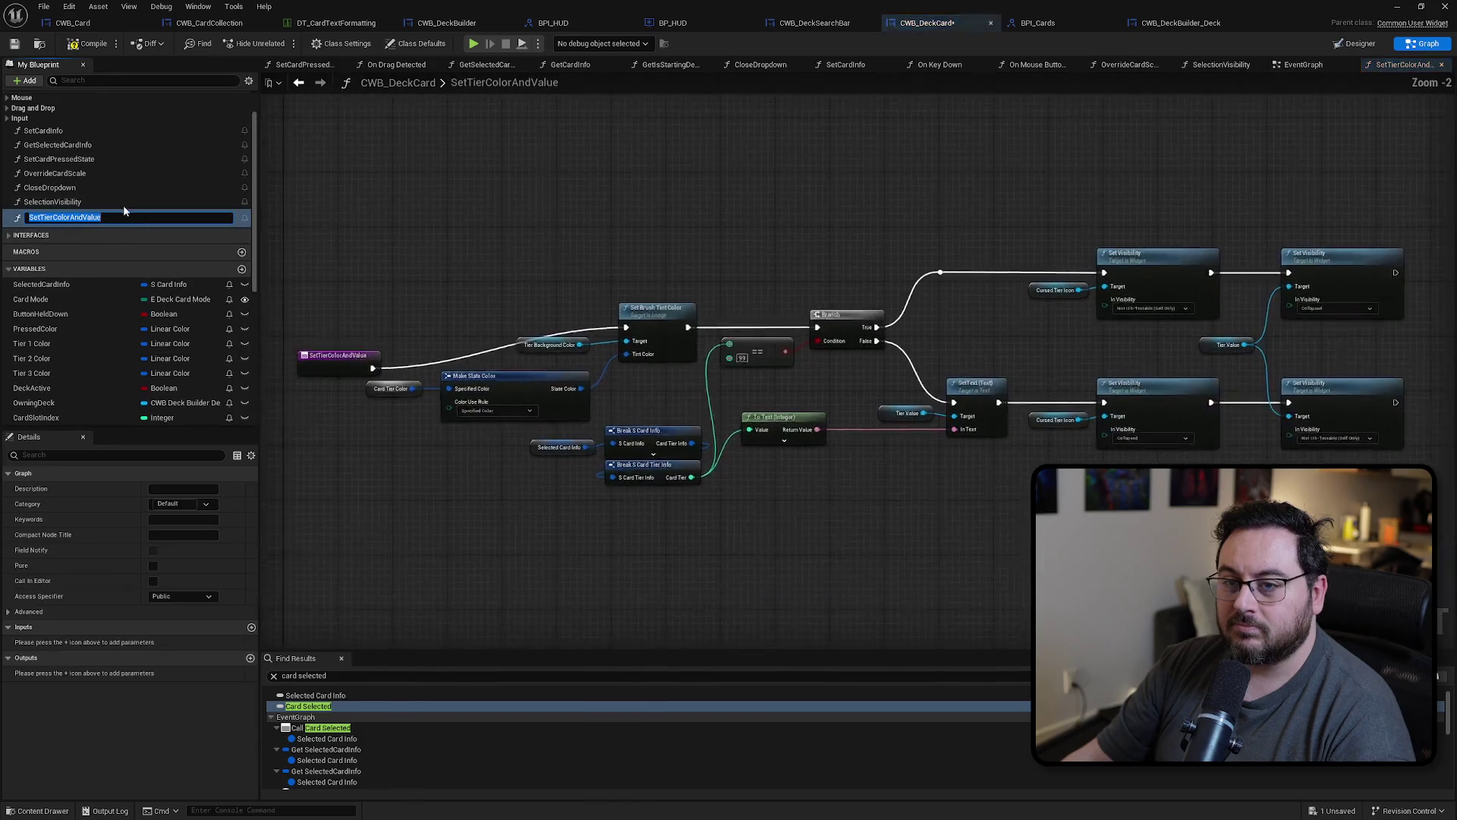
left_click(427, 315)
mouse_move(348, 352)
left_mouse_down()
mouse_move(545, 282)
mouse_move(554, 303)
left_mouse_up()
scroll(750, 467, "up", 2)
left_click_drag(750, 466, 715, 385)
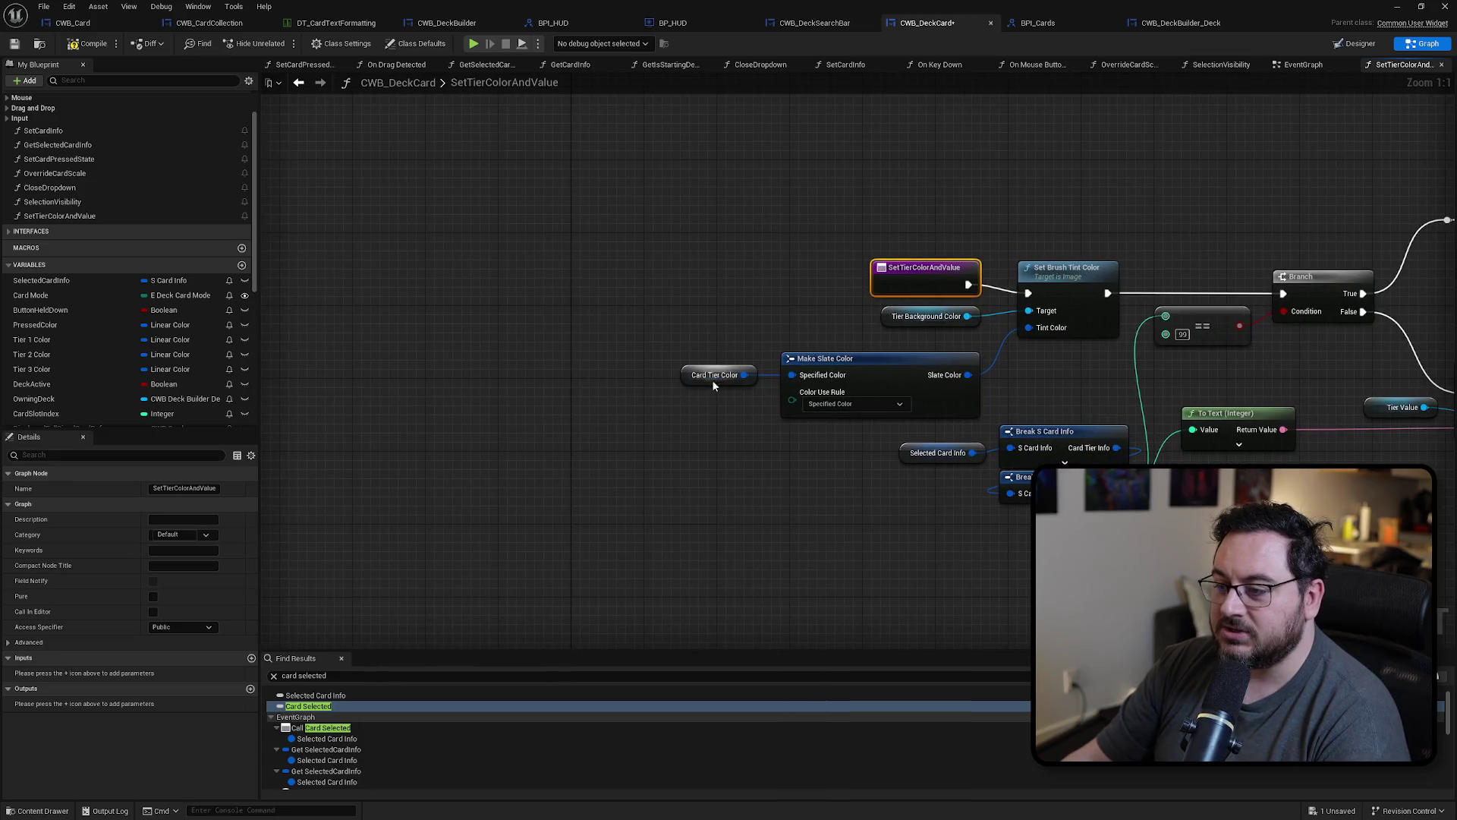
scroll(94, 340, "down", 5)
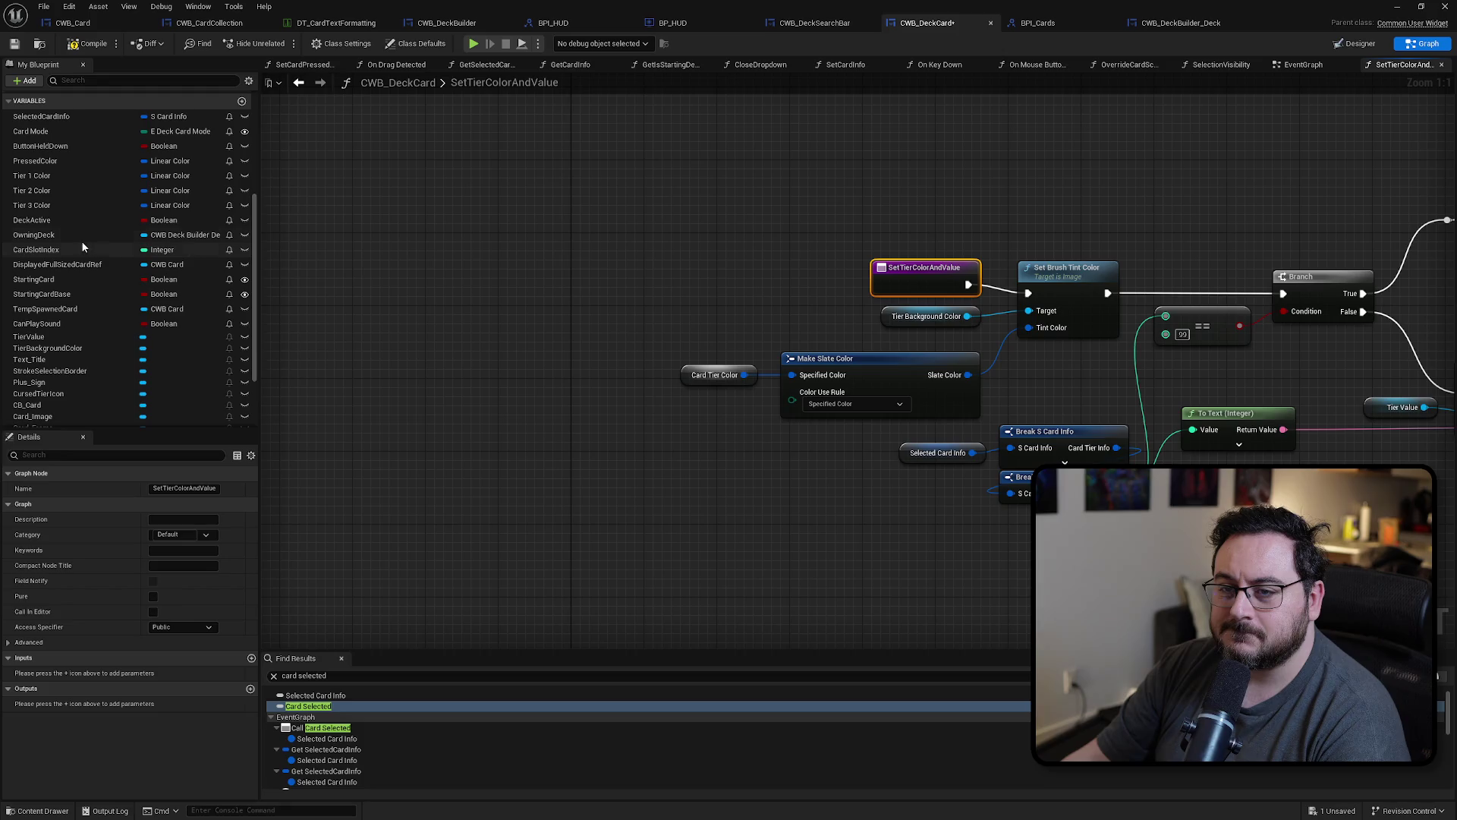
Step: Find references to Tier 1 Color and jump to its use in SetCardInfo
scroll(84, 313, "up", 1)
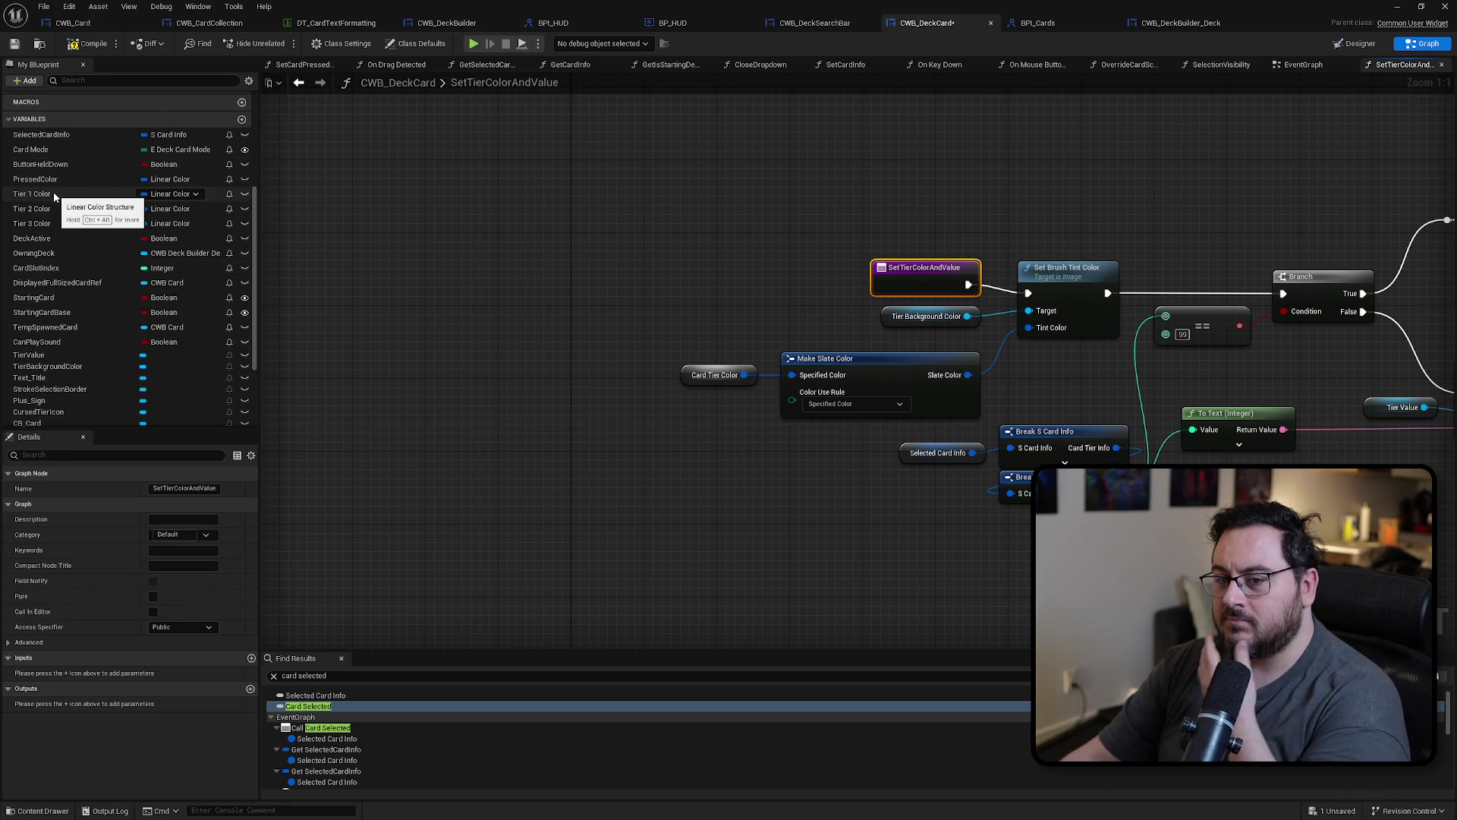
right_click(55, 192)
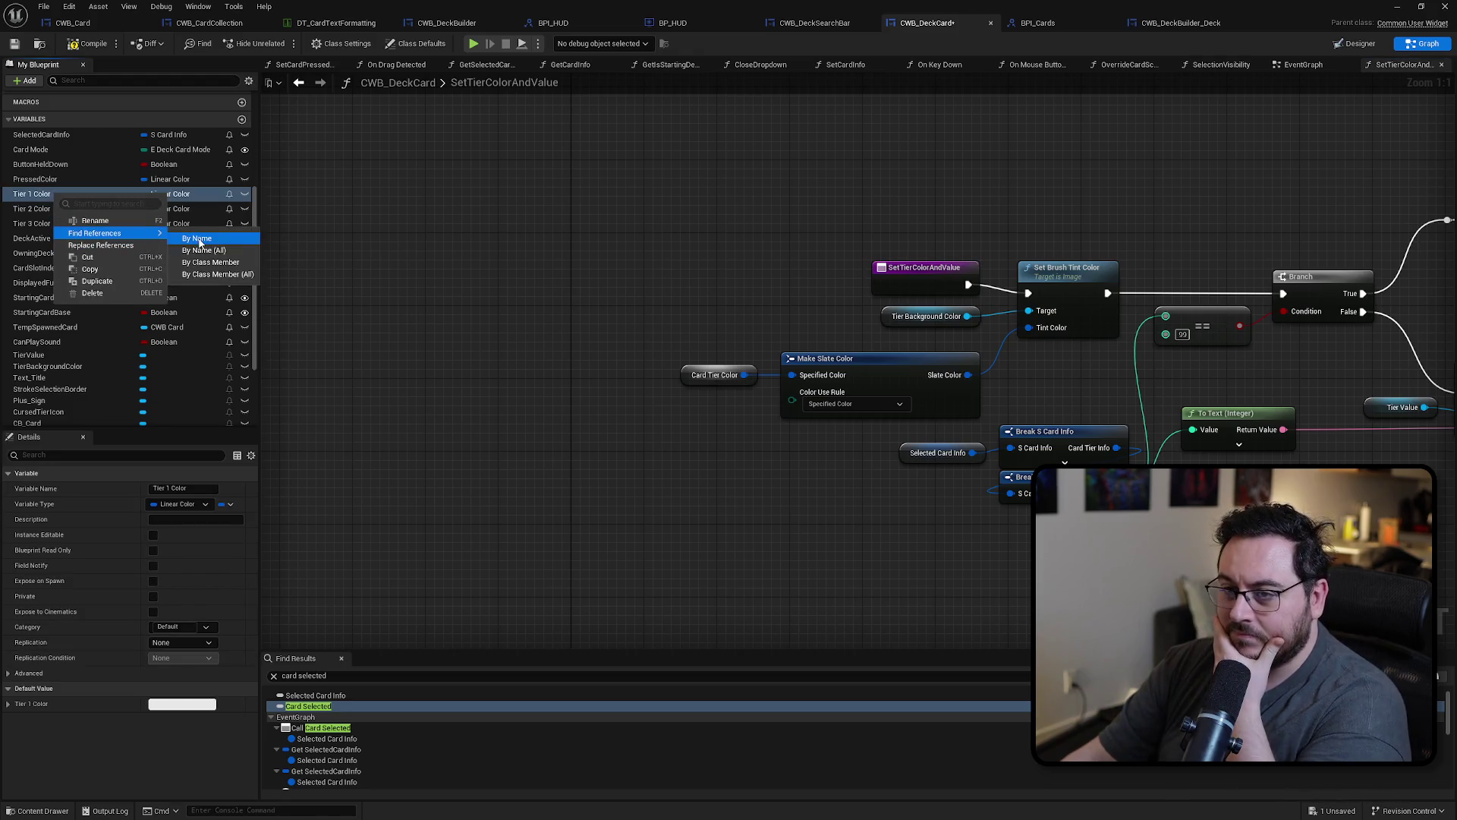
left_click(199, 241)
double_click(331, 718)
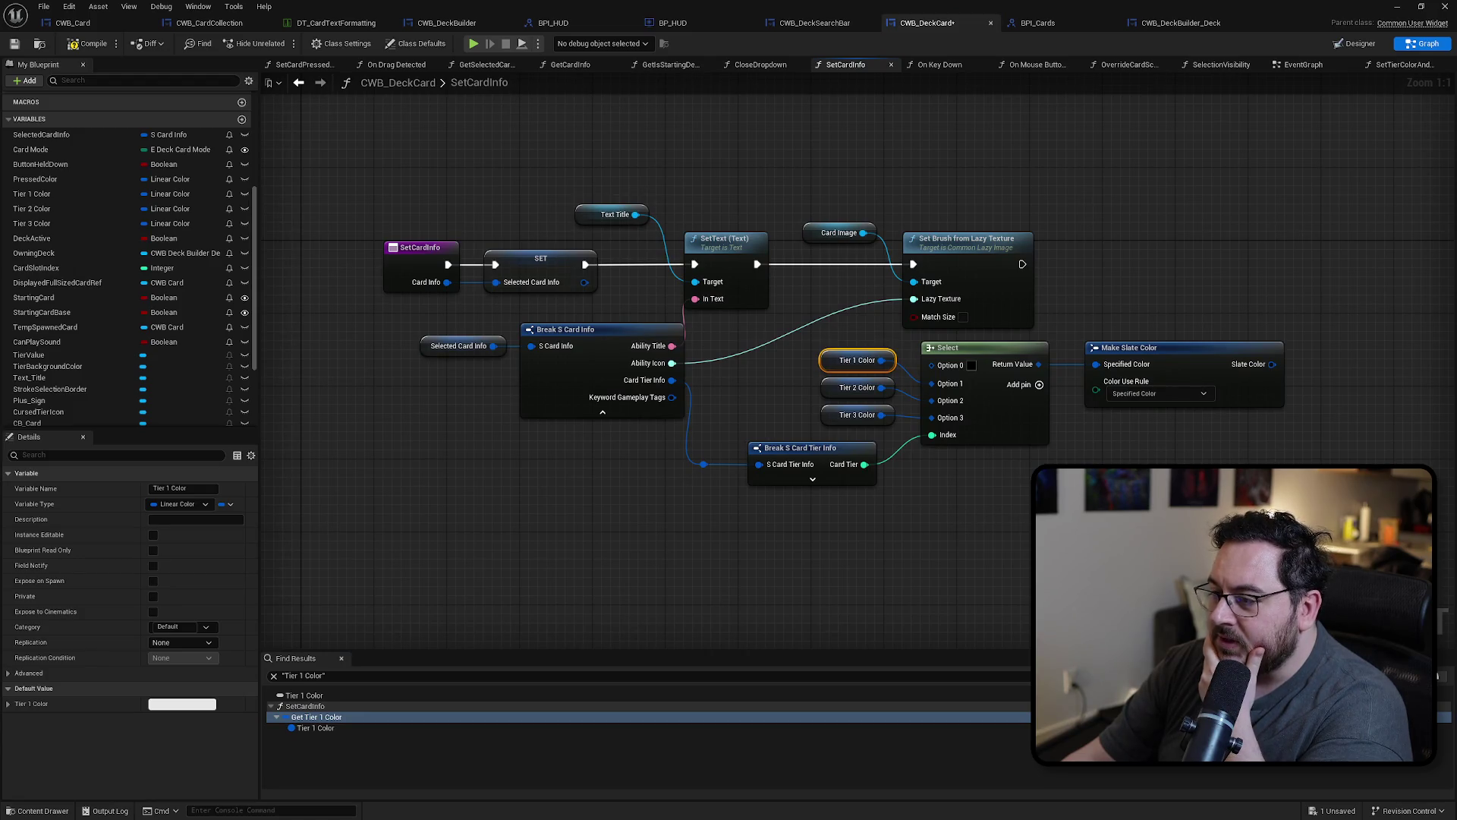
Step: Copy the tier colour lookup nodes into SetTierColorAndValue and add a Break S Card Info node
left_click_drag(1233, 332, 633, 481)
left_click(530, 448, "ctrl")
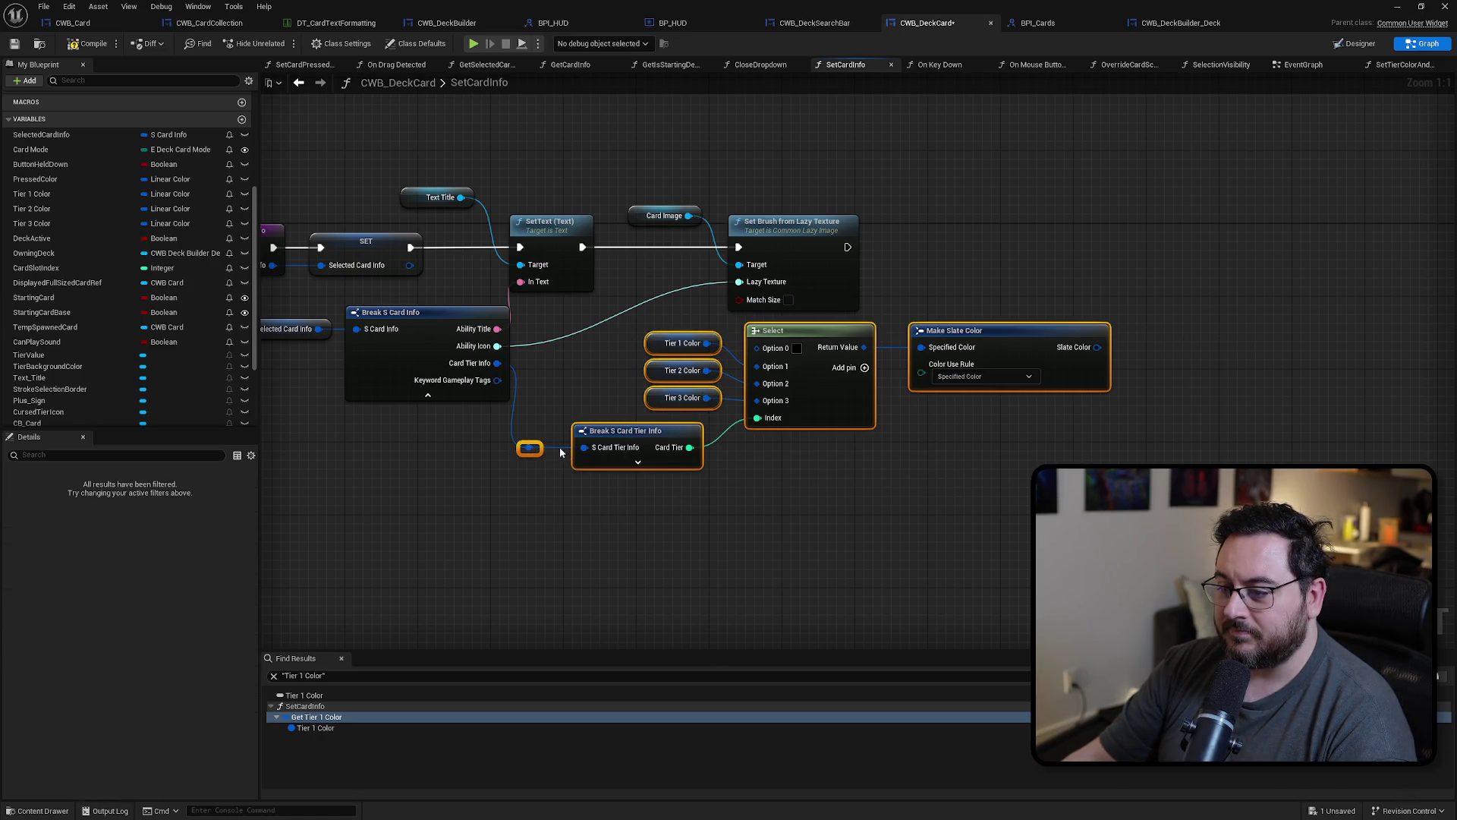
key("ctrl+c")
key("alt+Left")
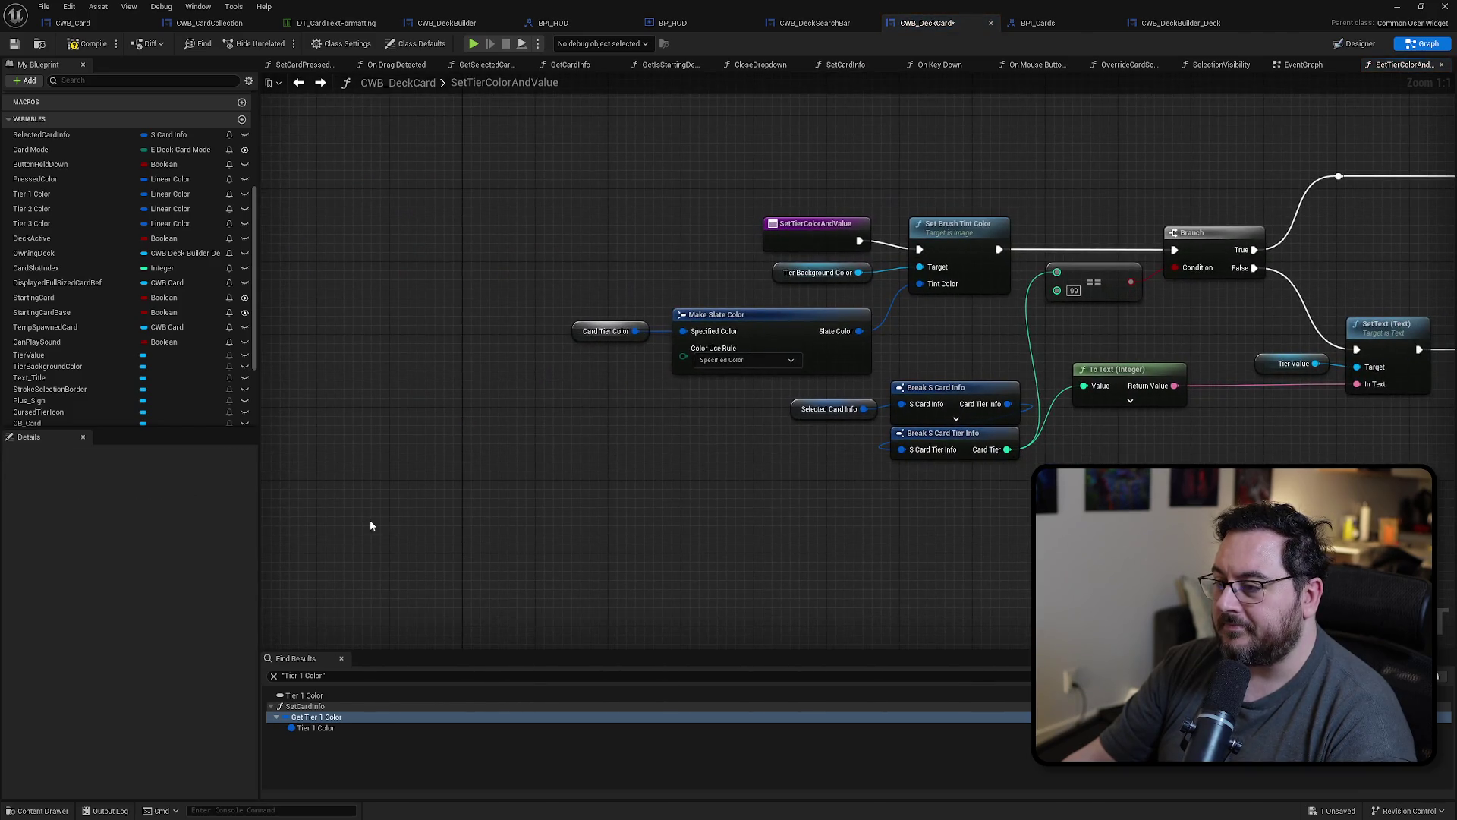
key("ctrl+v")
left_click(979, 396)
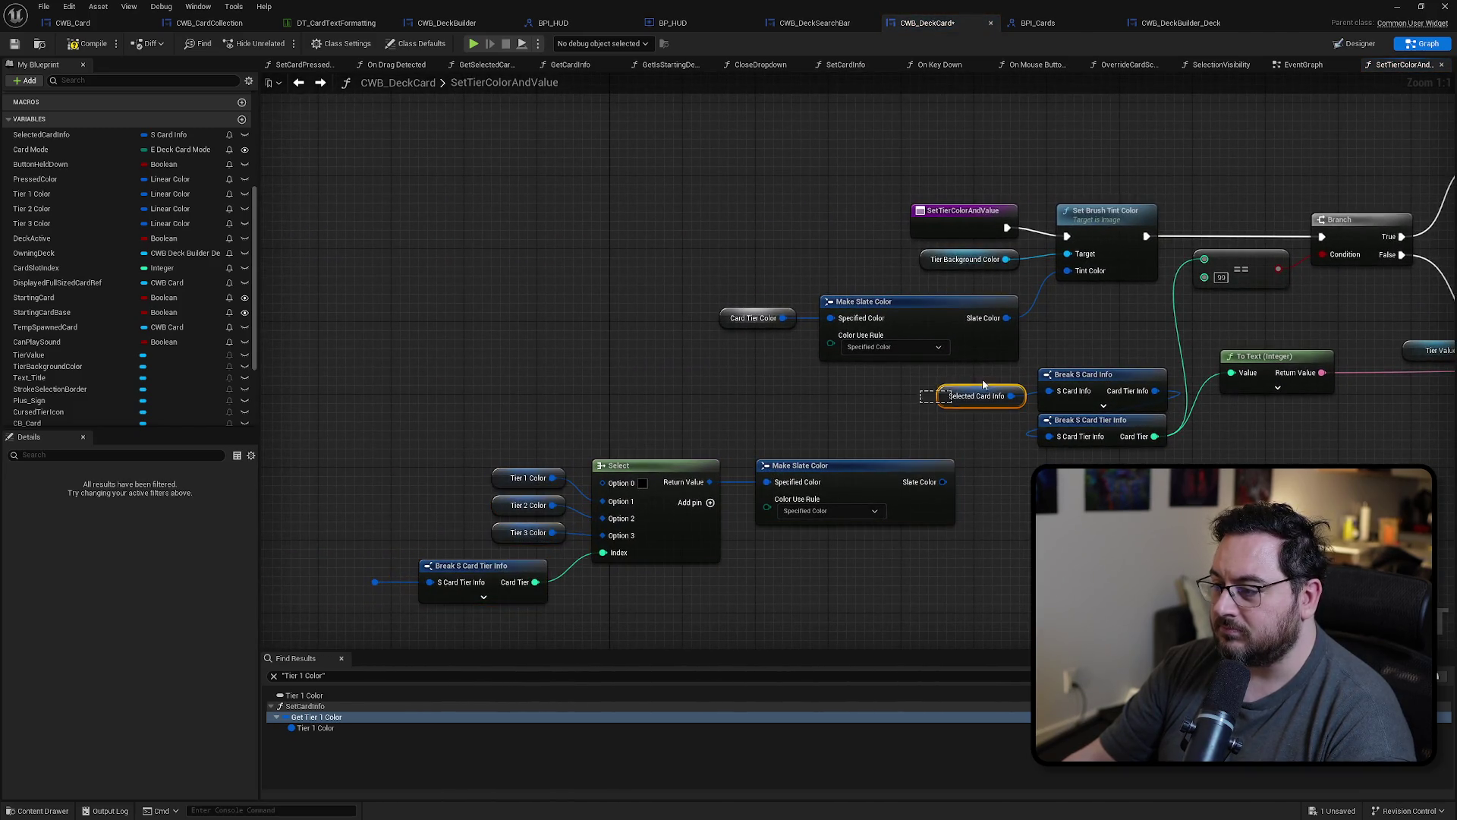
key("ctrl+c")
key("ctrl+v")
mouse_move(346, 559)
left_mouse_down()
mouse_move(433, 583)
mouse_move(389, 538)
mouse_move(383, 483)
left_mouse_up()
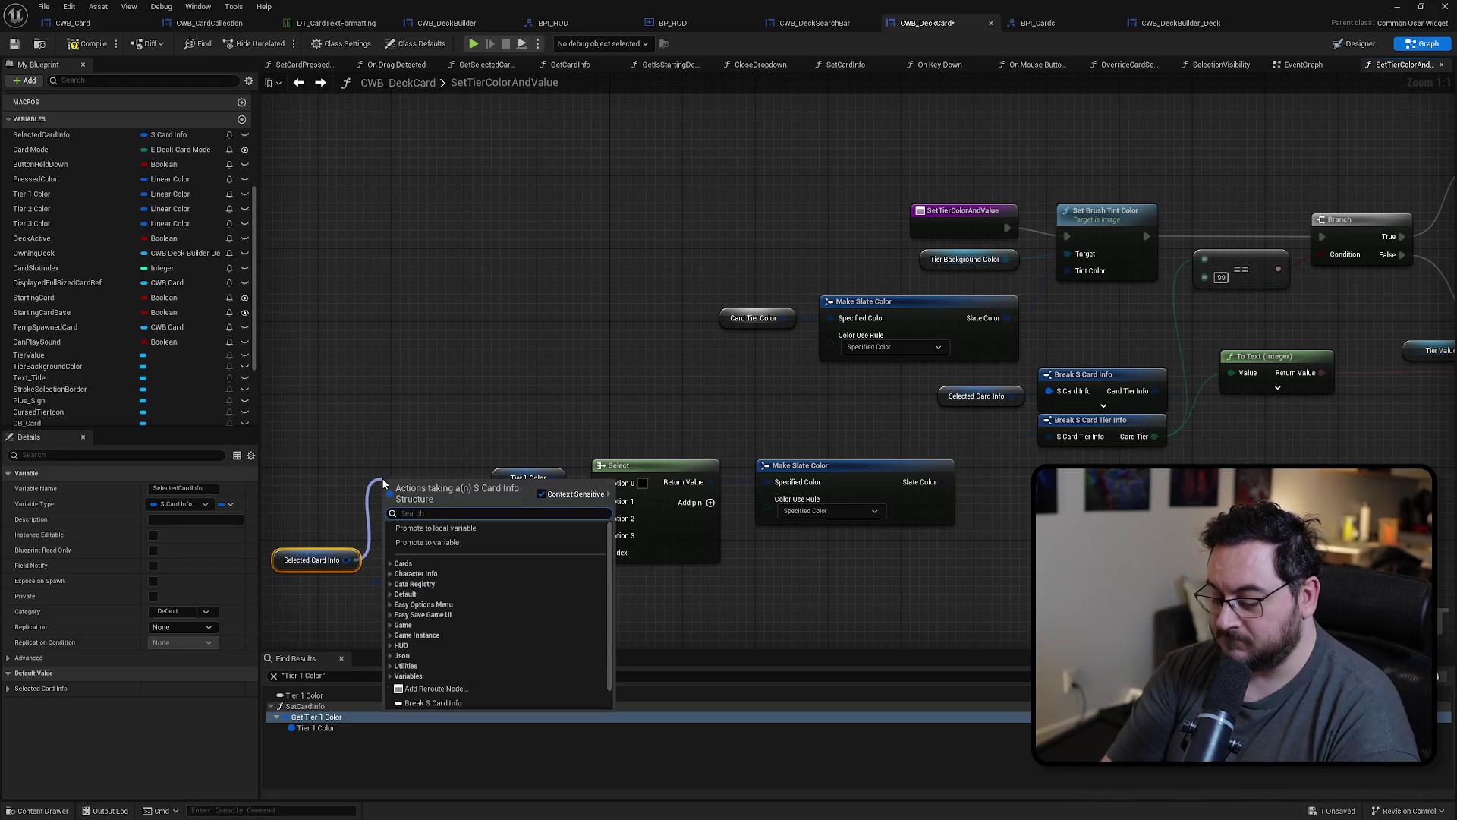
type("break")
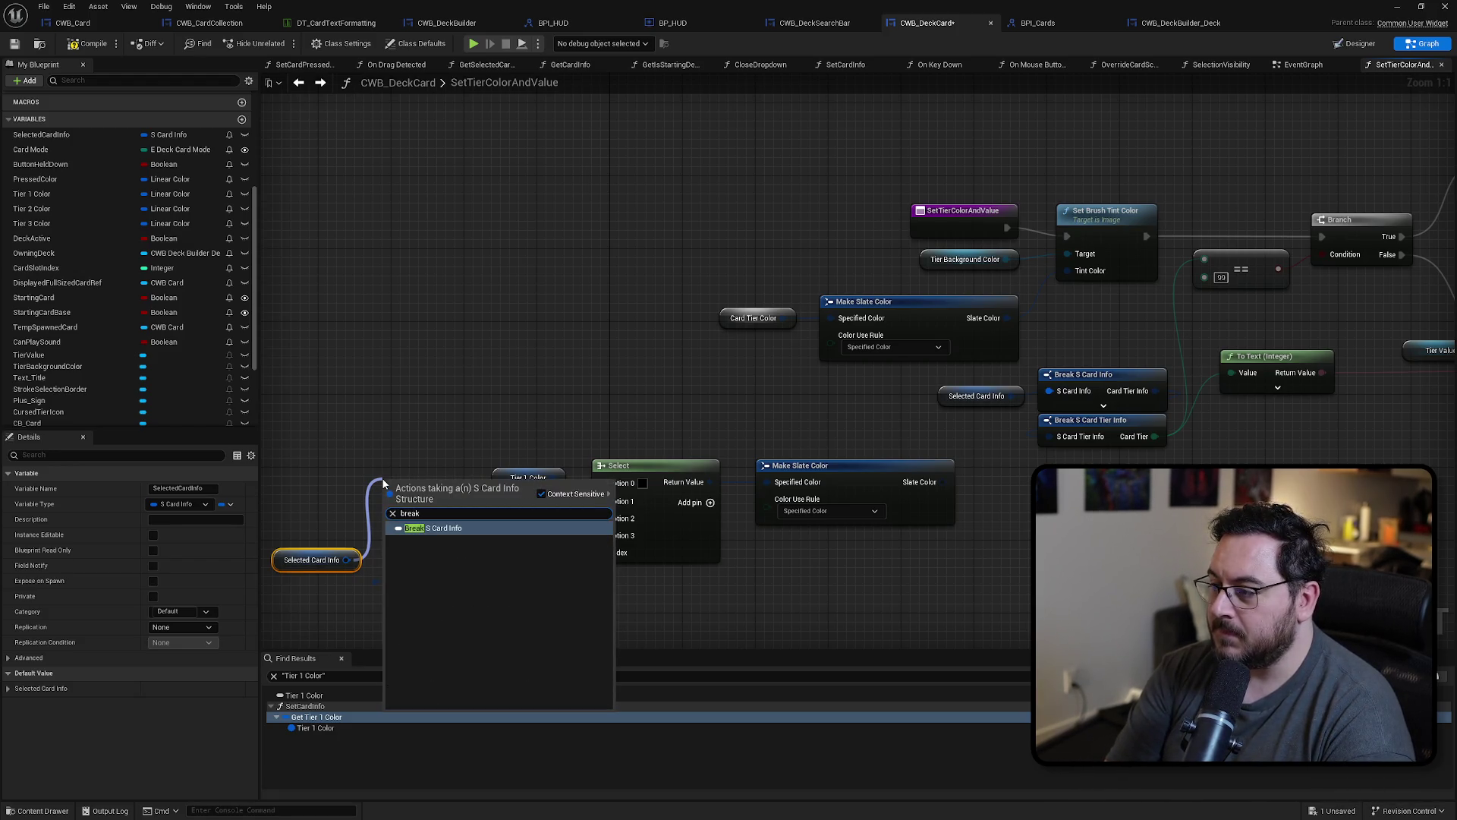
key("Return")
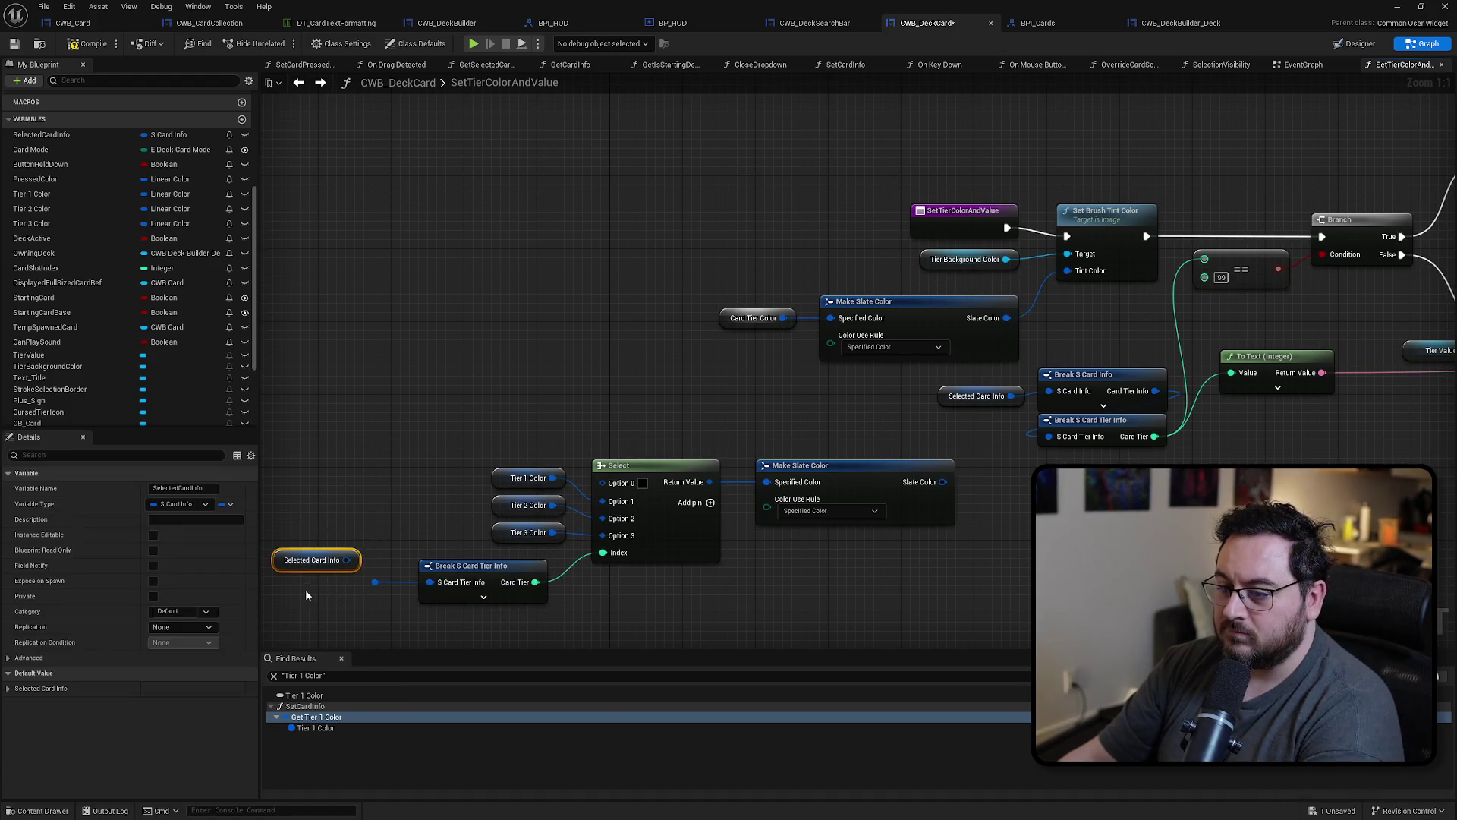
key("Delete")
Step: Drive Select's Index from the new Card Tier and feed the tier-chosen colour into the tint
mouse_move(1180, 455)
left_mouse_down()
mouse_move(1021, 409)
mouse_move(929, 363)
left_mouse_up()
key("ctrl+c")
key("ctrl+v")
left_click_drag(643, 562, 684, 441)
left_click_drag(444, 444, 508, 480)
key("Delete")
left_click_drag(418, 486, 668, 581)
mouse_move(567, 517)
left_mouse_down()
mouse_move(520, 467)
mouse_move(521, 444)
left_mouse_up()
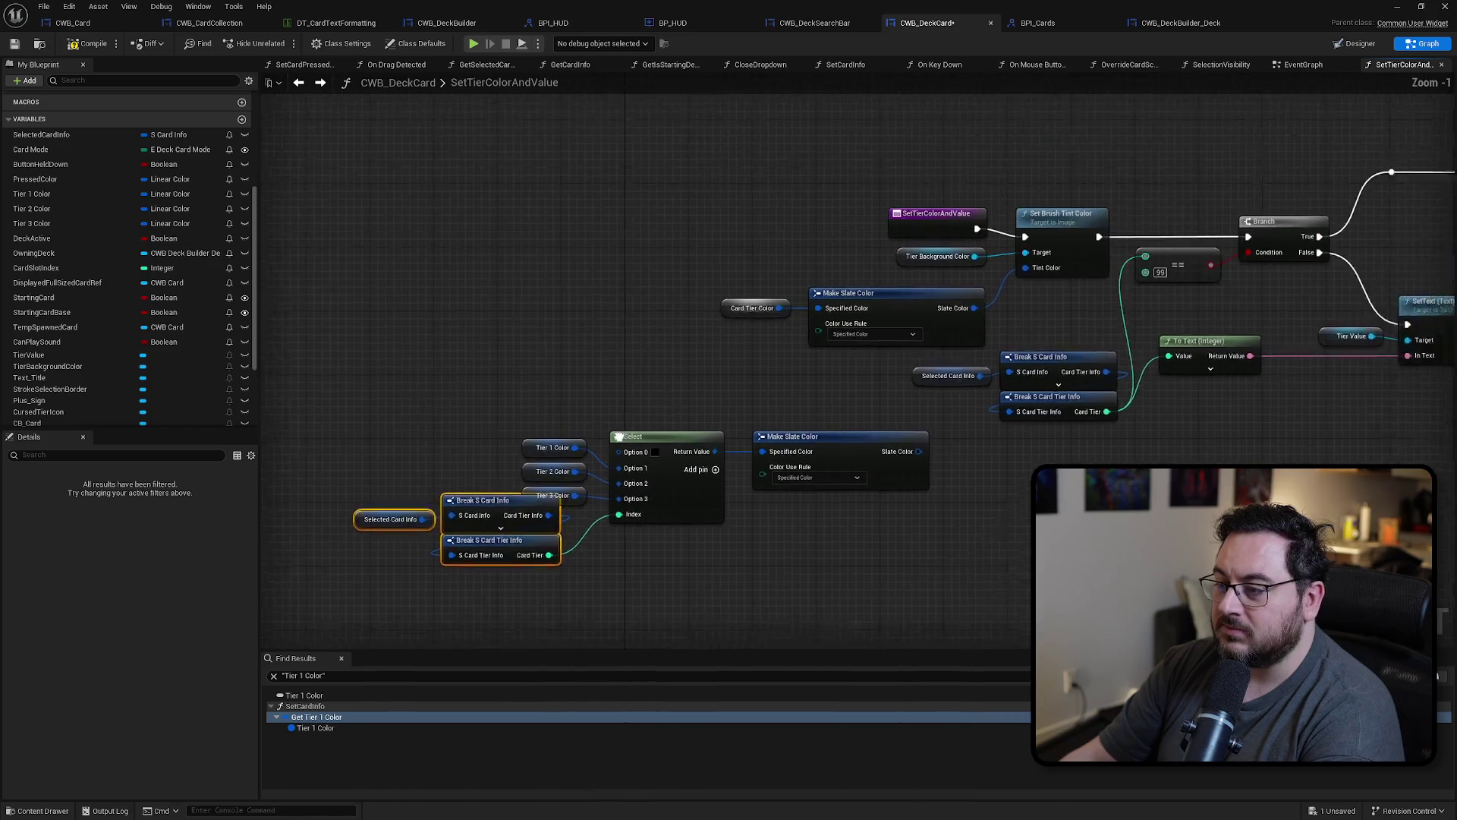
scroll(914, 470, "down", 1)
mouse_move(879, 519)
left_mouse_down()
mouse_move(964, 529)
mouse_move(952, 398)
mouse_move(990, 335)
left_mouse_up()
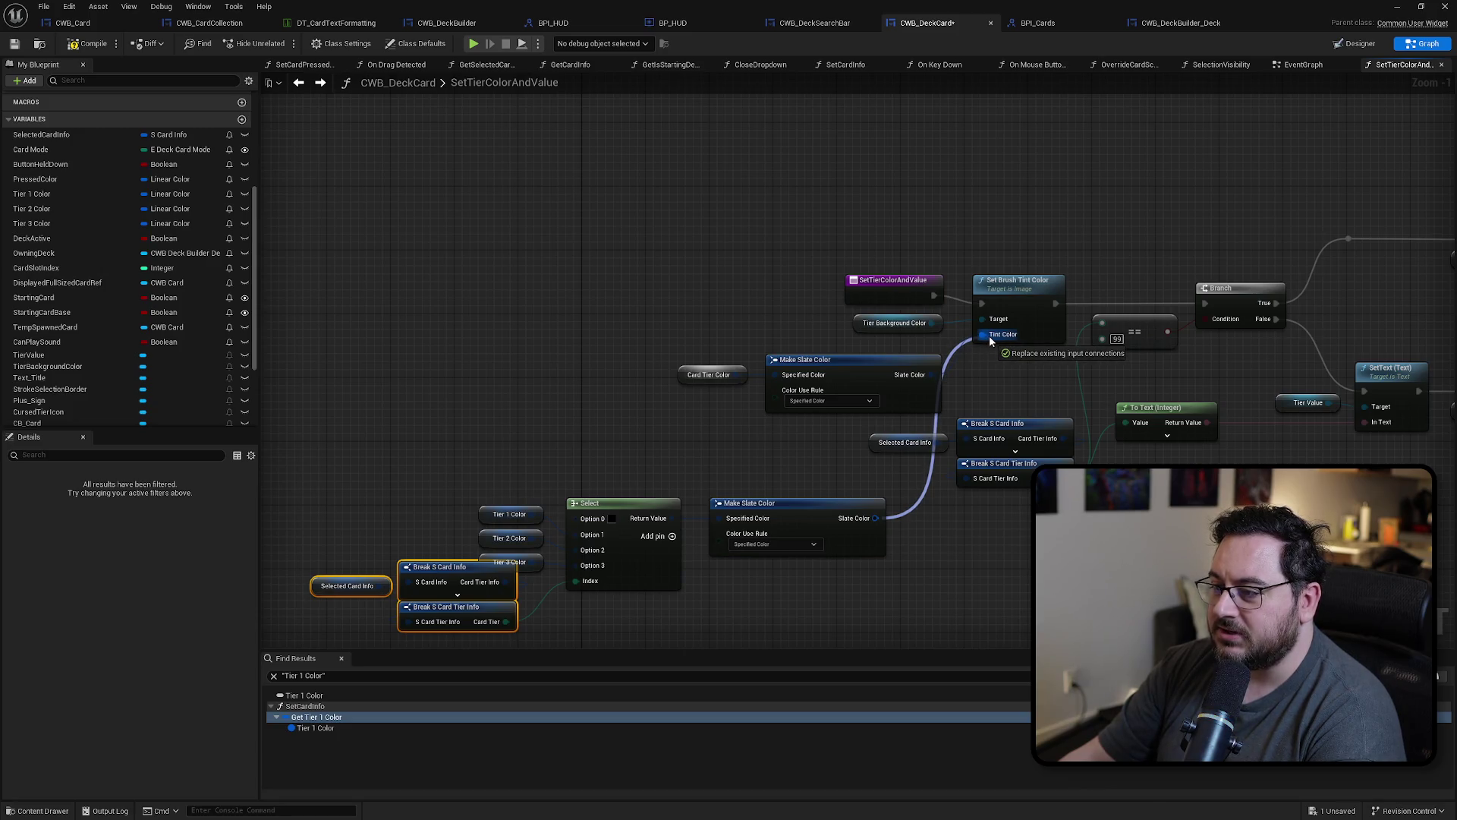
left_click_drag(989, 335, 990, 336)
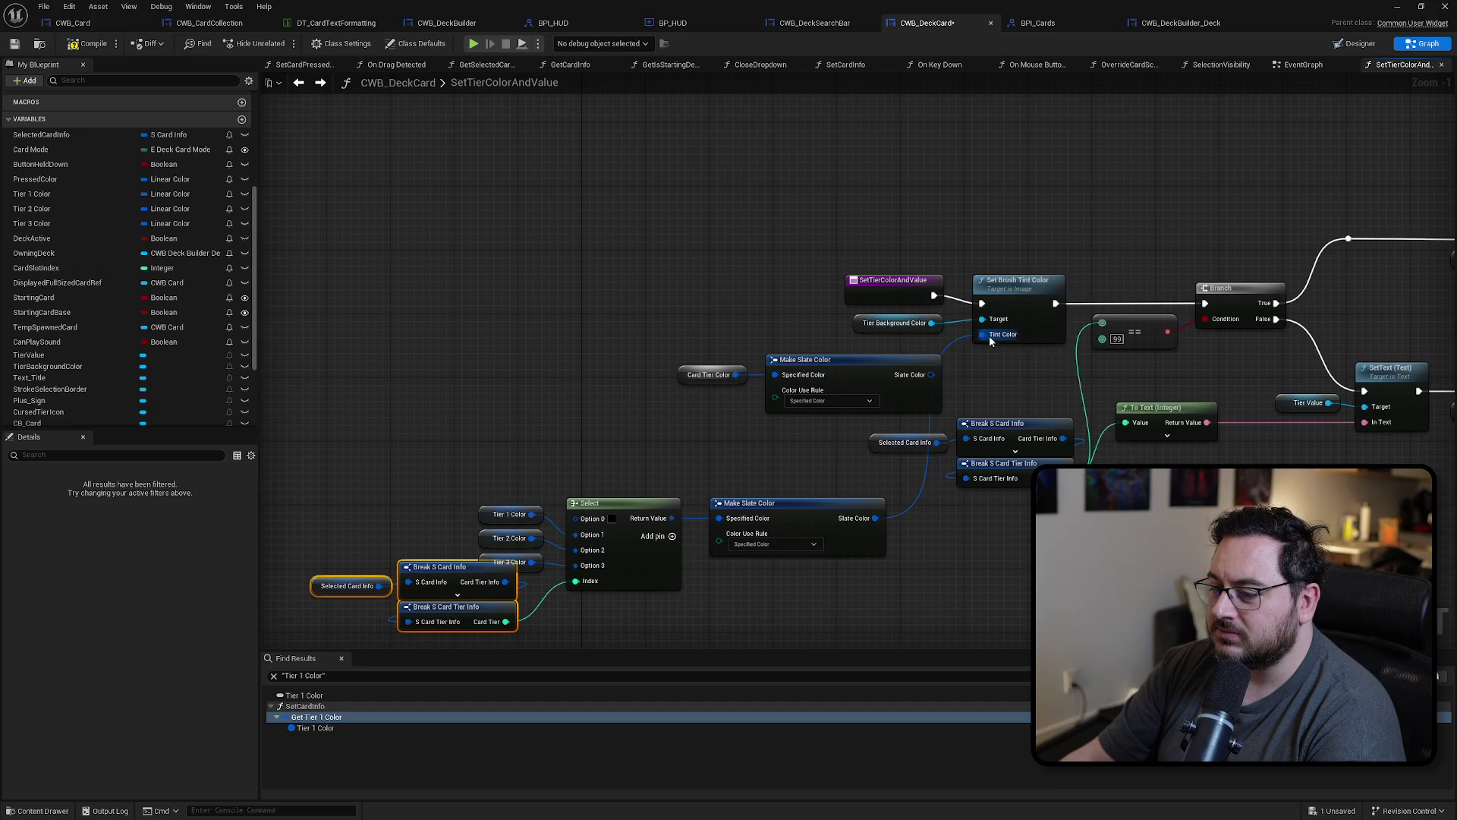
Step: Delete the unused fixed colour nodes and arrange the colour selection nodes near the tint
left_click_drag(966, 537, 1001, 408)
left_click_drag(728, 296, 805, 235)
key("Delete")
left_click_drag(826, 291, 336, 509)
mouse_move(854, 377)
left_mouse_down()
mouse_move(855, 258)
mouse_move(909, 225)
left_mouse_up()
left_click_drag(1065, 462, 536, 501)
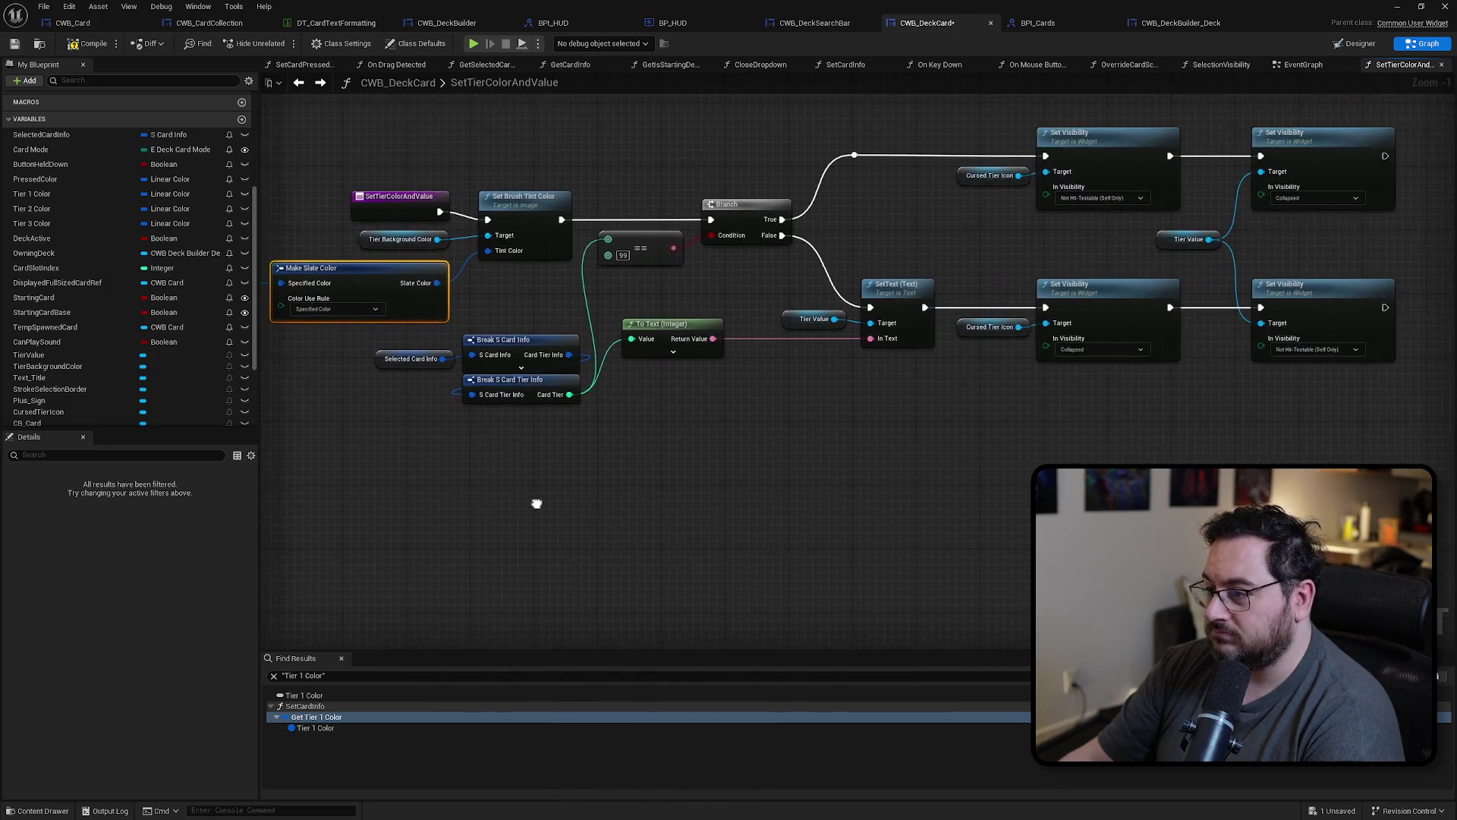
mouse_move(884, 470)
left_mouse_down()
mouse_move(908, 452)
mouse_move(937, 459)
mouse_move(654, 504)
mouse_move(1016, 451)
mouse_move(1276, 437)
left_mouse_up()
left_click(773, 225)
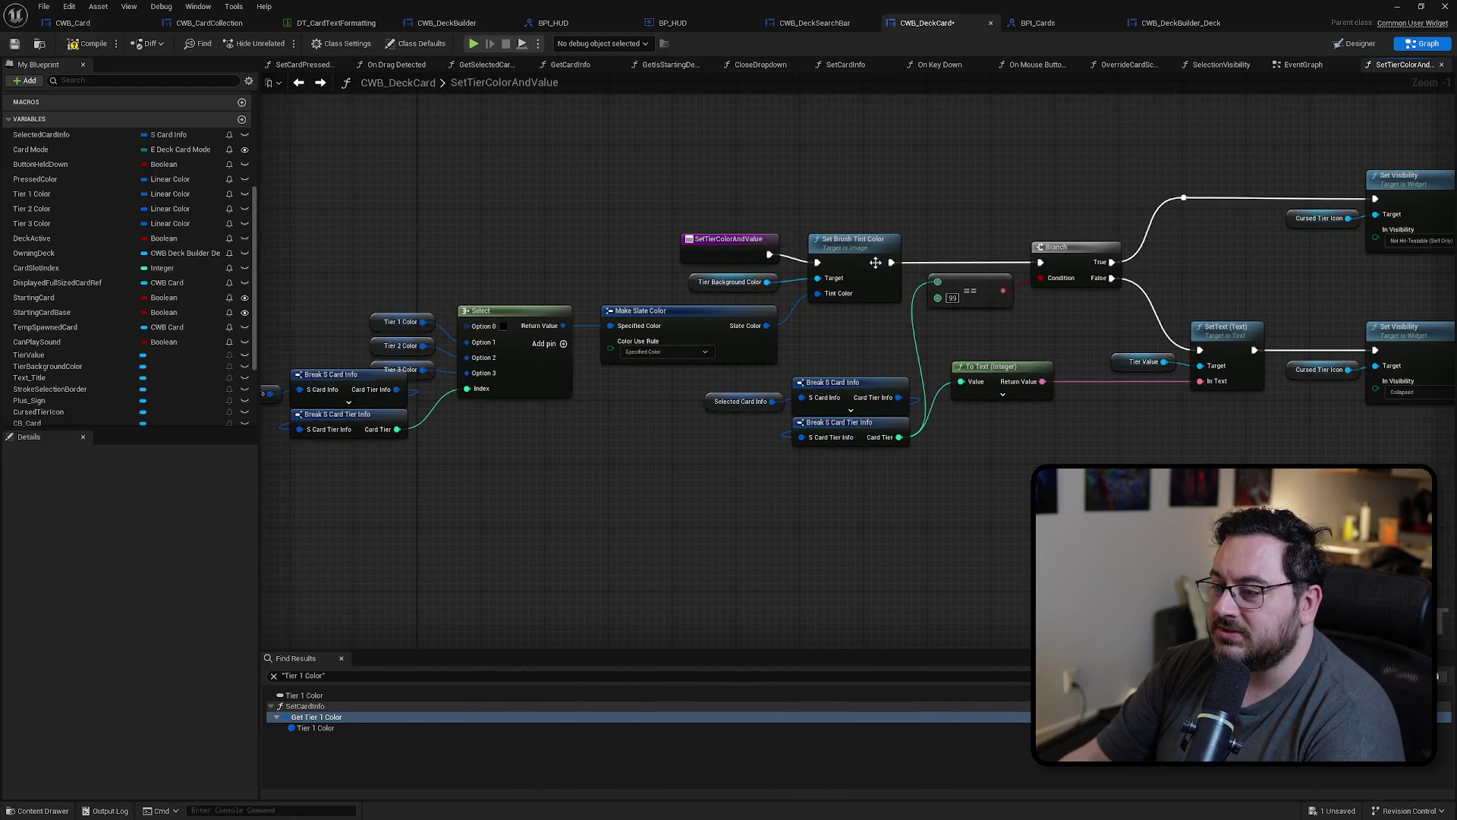
scroll(722, 285, "up", 1)
left_click_drag(671, 312, 683, 364)
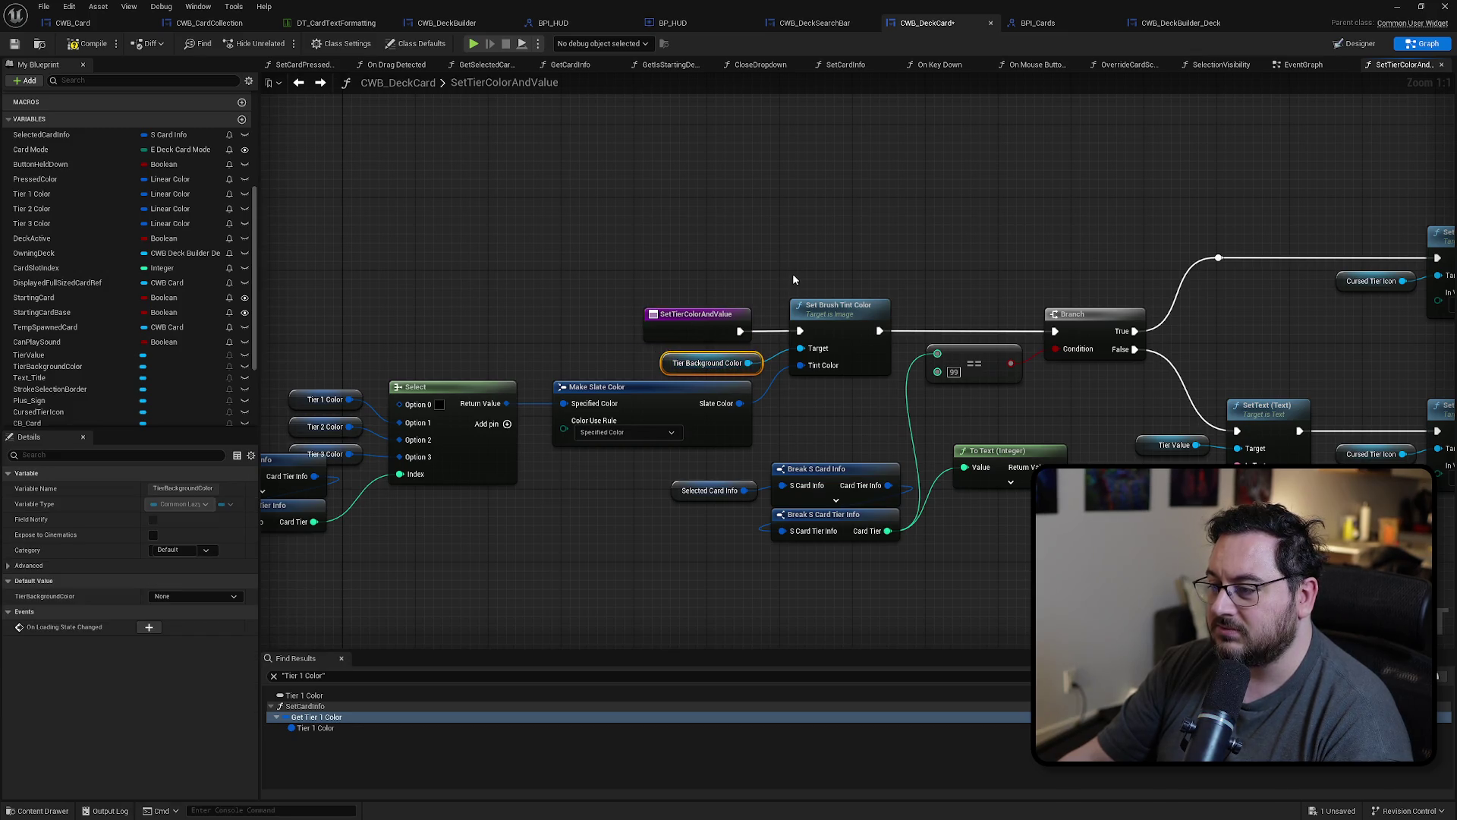
Step: Paste a copy of the three tint nodes after the visibility steps and set its colour to red
left_click(819, 307)
left_click(710, 363, "ctrl")
left_click(730, 428, "ctrl")
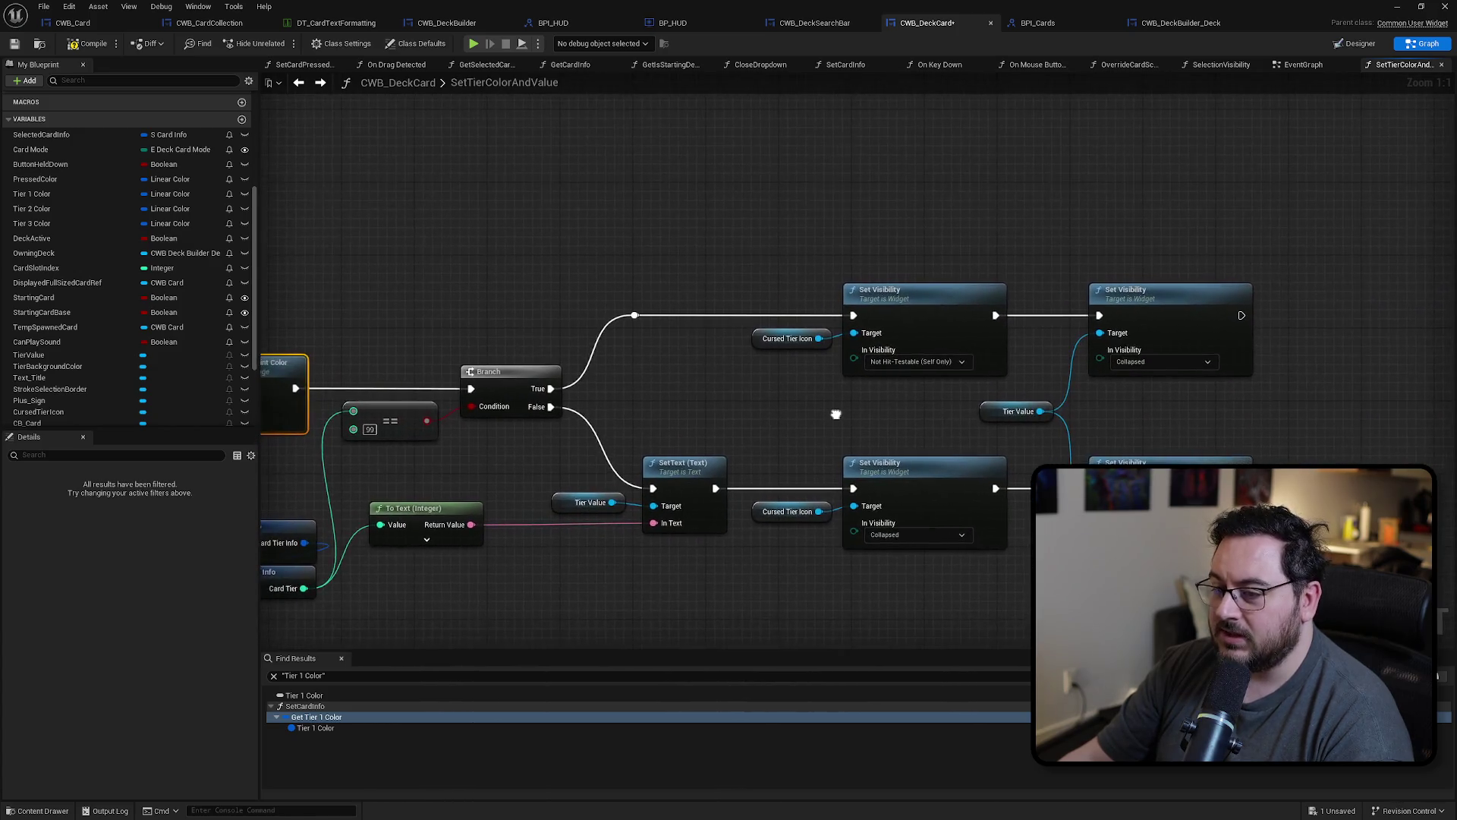
key("ctrl+v")
left_click_drag(802, 318, 1025, 327)
left_click_drag(1056, 325, 1126, 316)
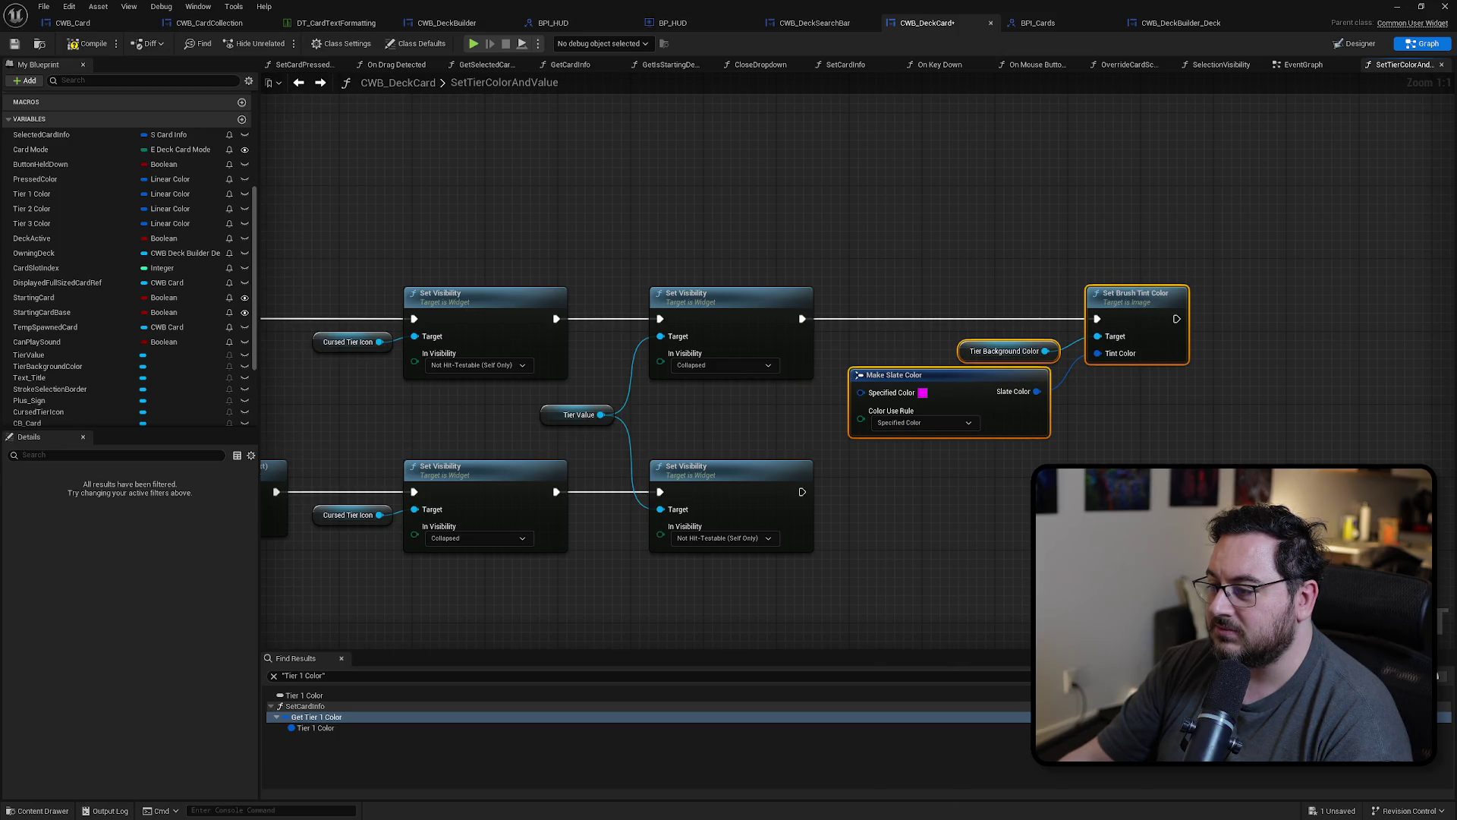
left_click(924, 393)
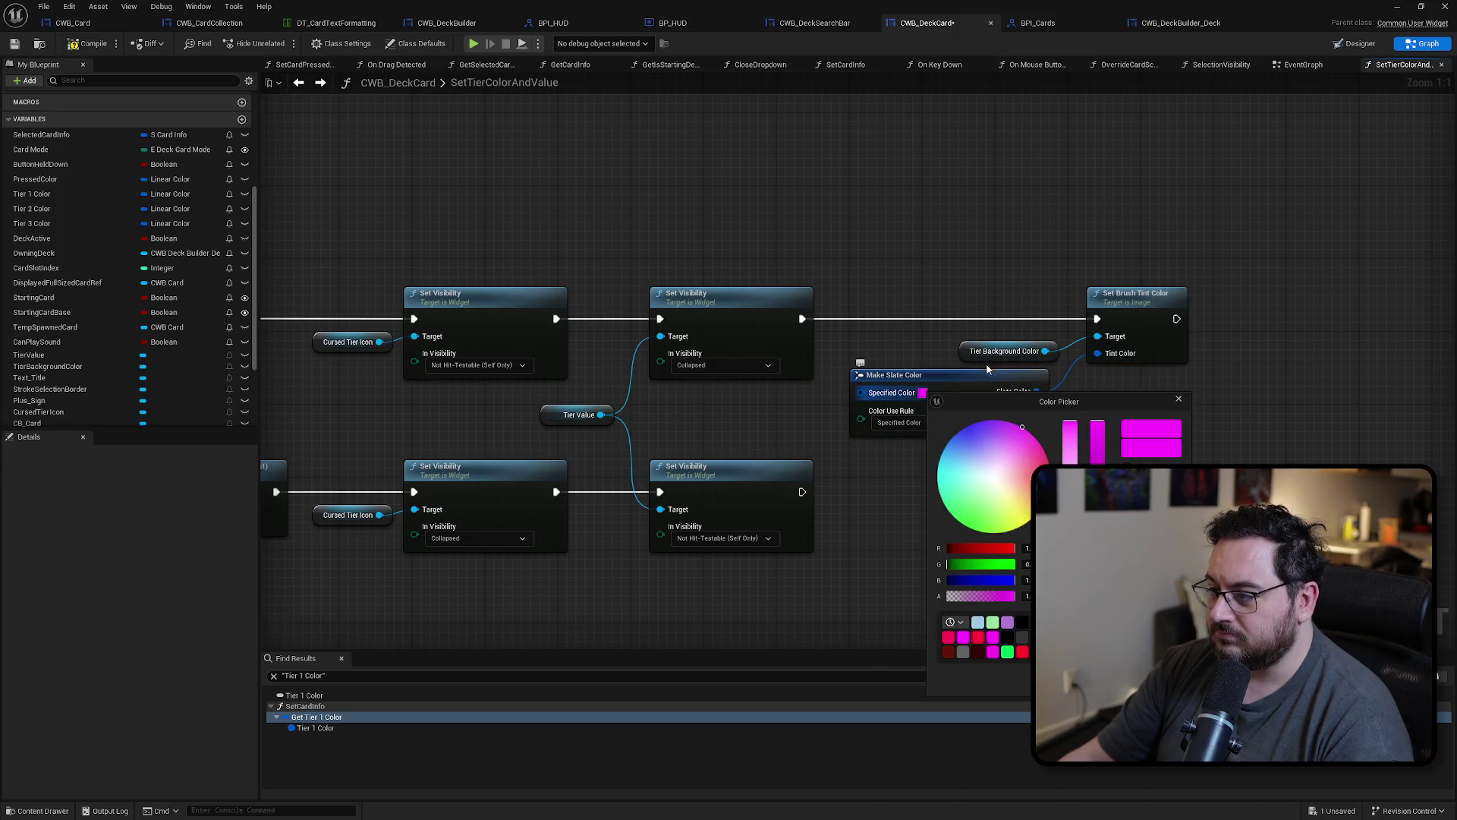
left_click_drag(1022, 428, 1049, 475)
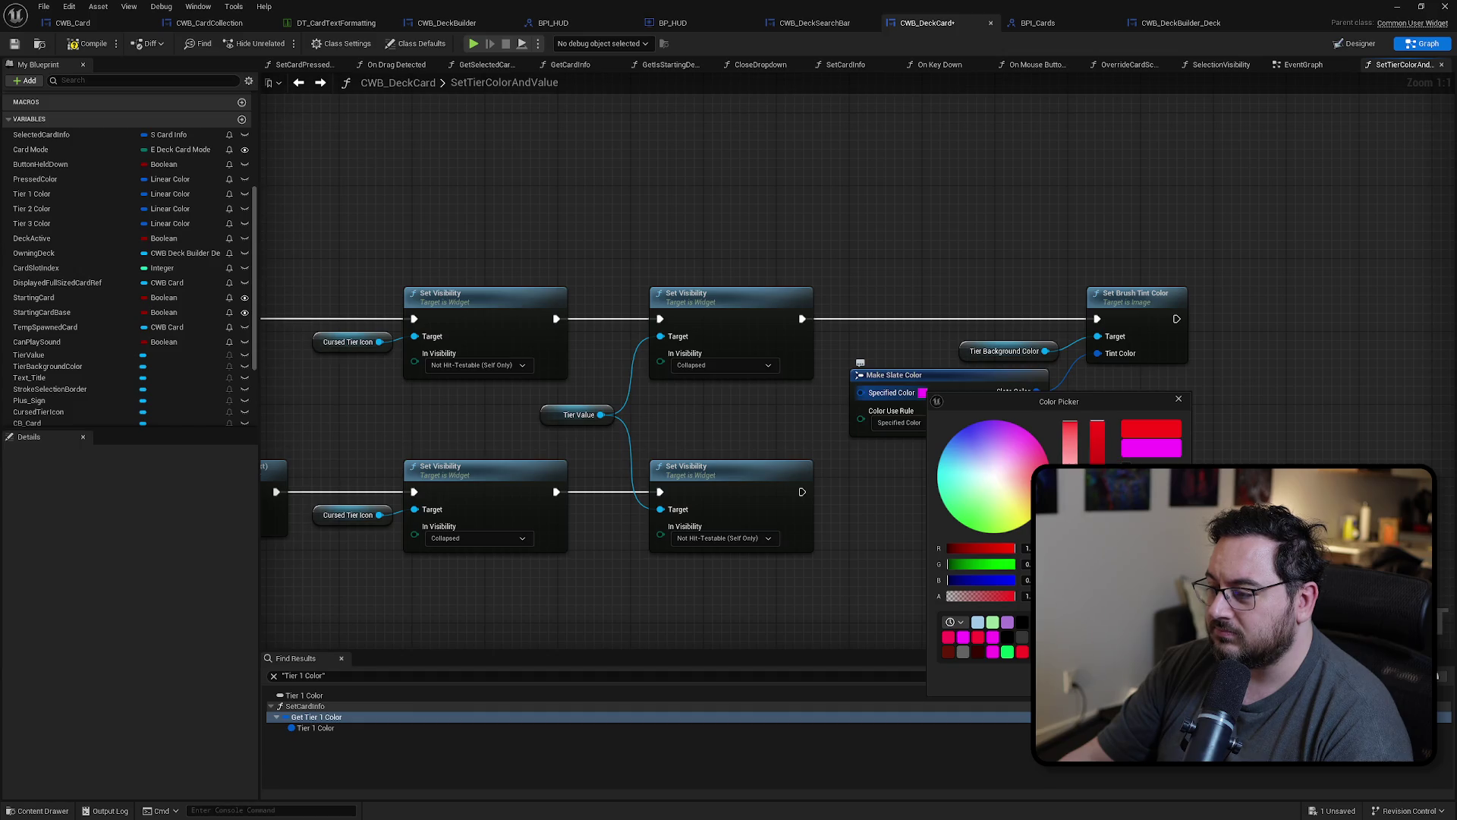
left_click(911, 504)
Step: Review the finished function and select the three red tint nodes
scroll(911, 504, "down", 2)
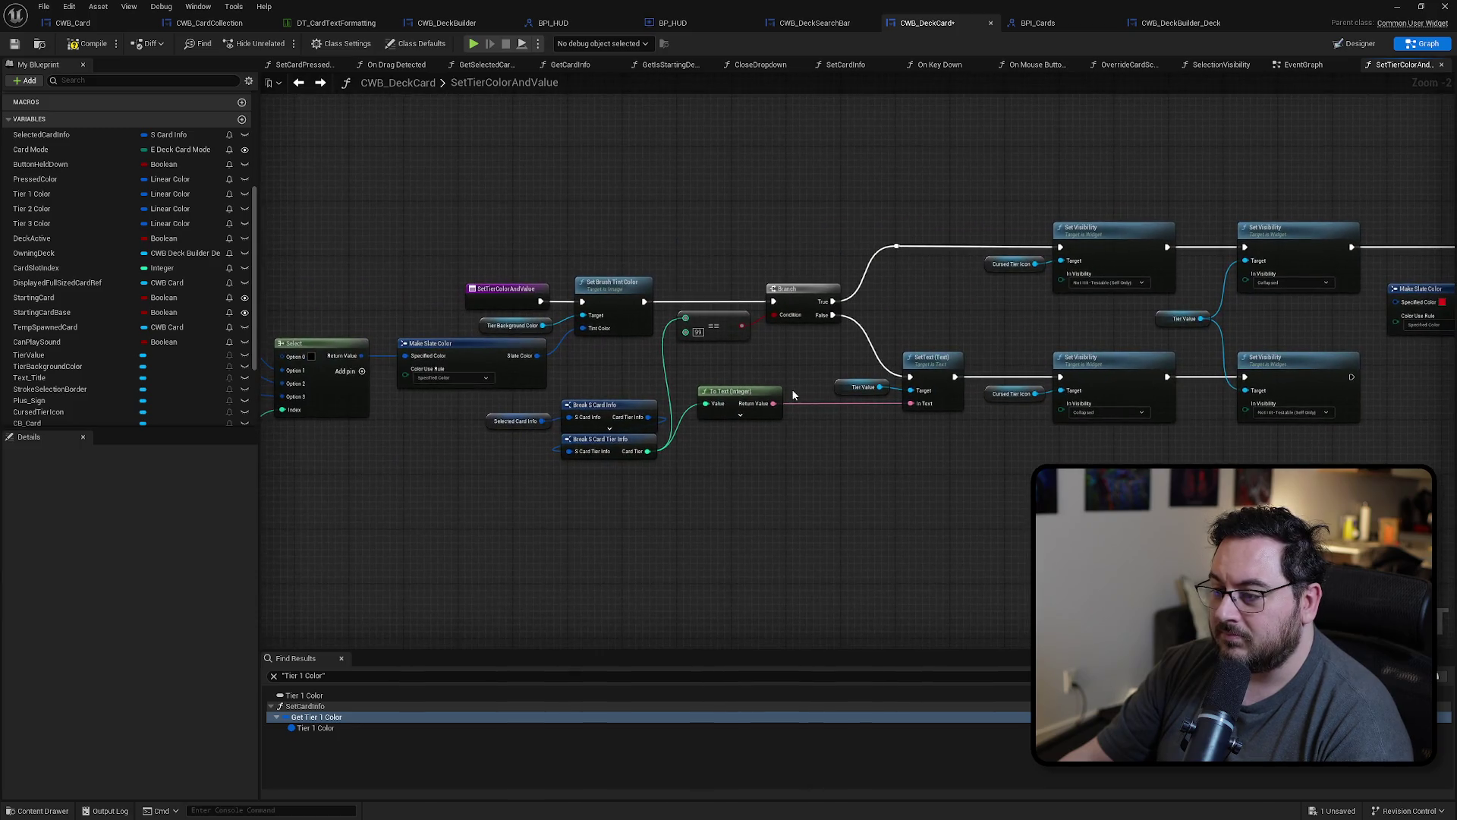
scroll(1015, 455, "up", 1)
left_click_drag(878, 282, 487, 279)
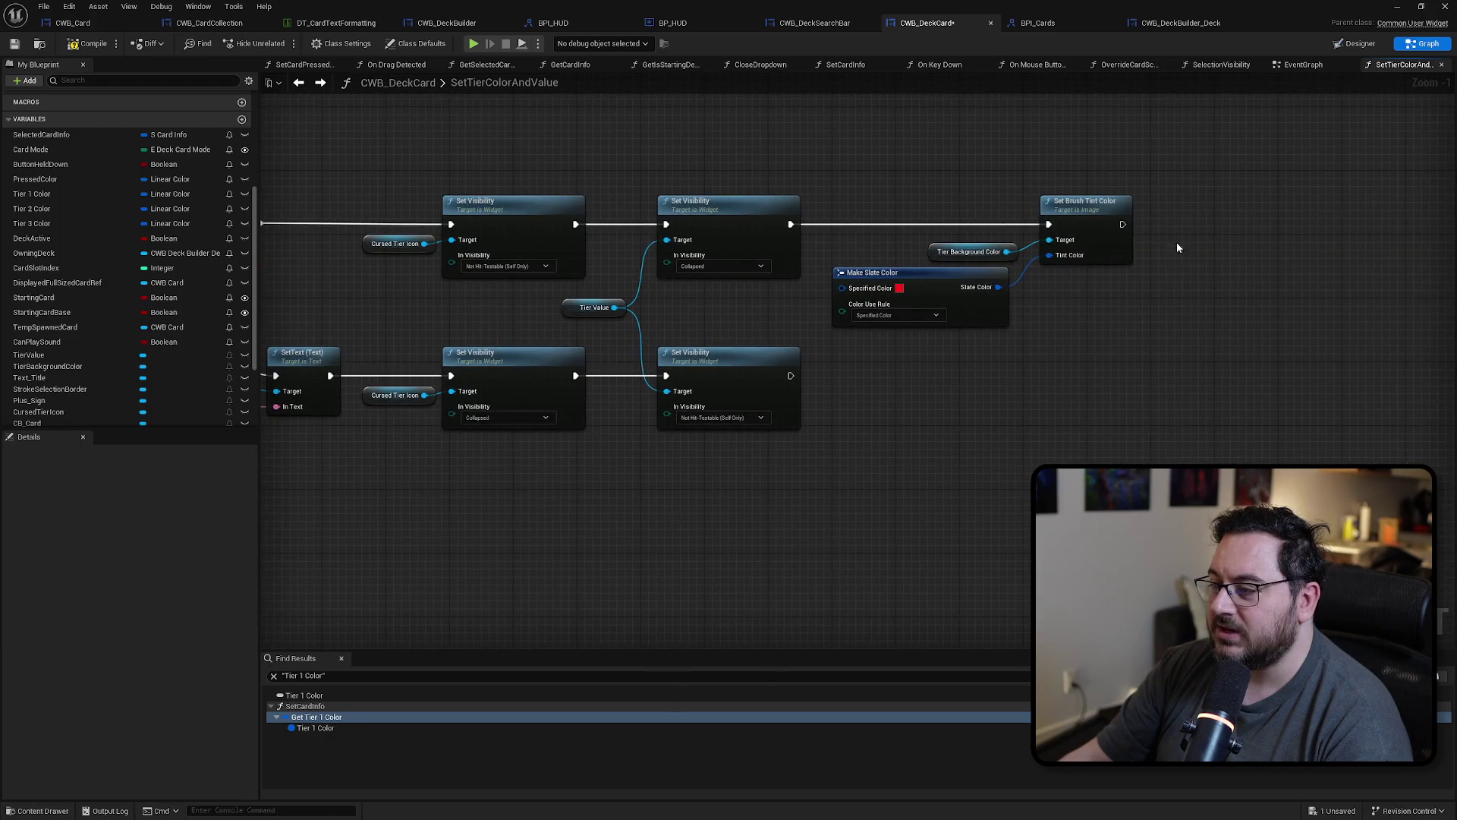
mouse_move(319, 455)
left_mouse_down()
mouse_move(994, 456)
mouse_move(833, 459)
left_mouse_up()
left_click_drag(1084, 254, 781, 328)
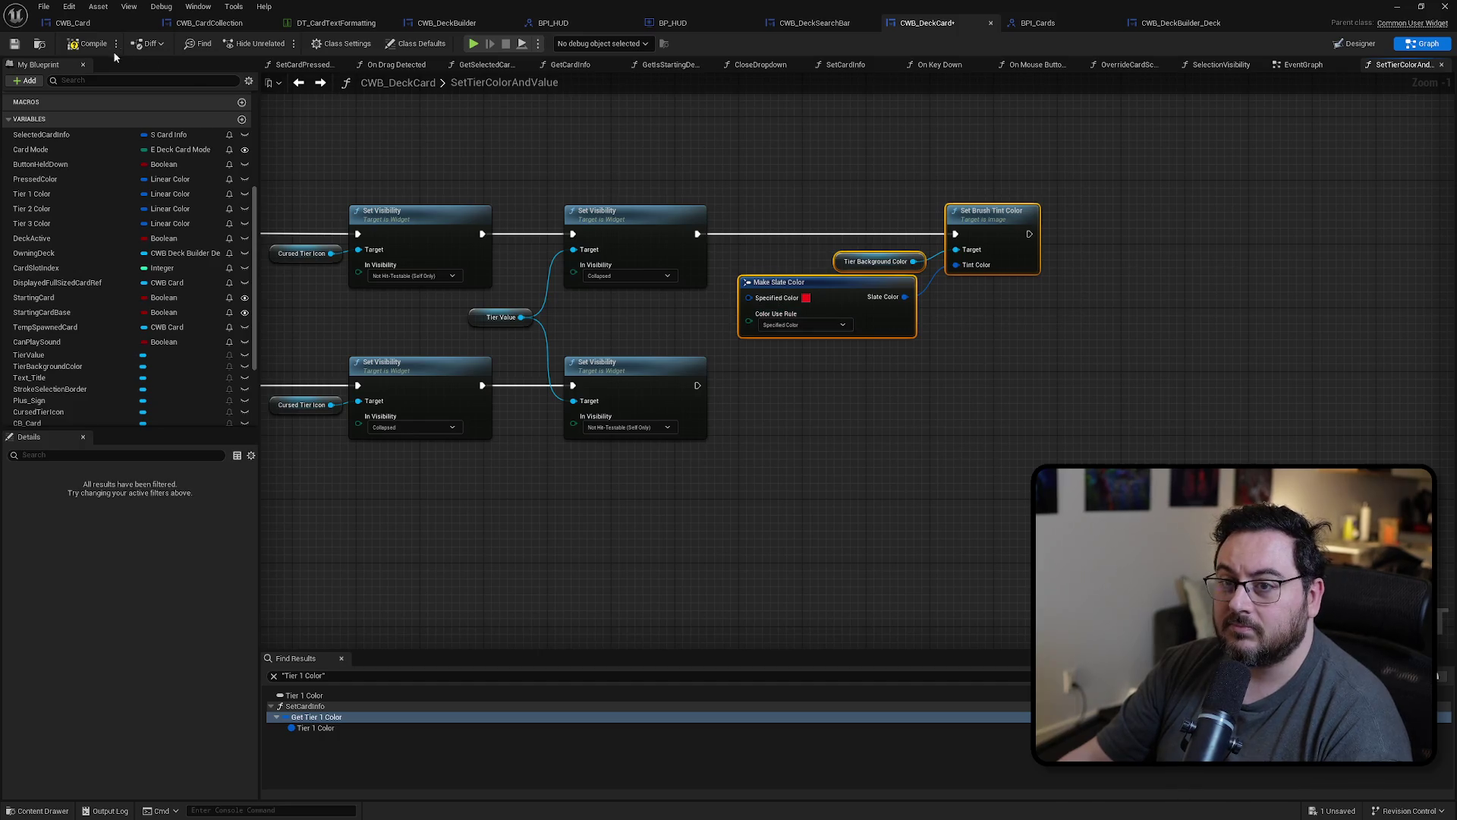
left_click(101, 28)
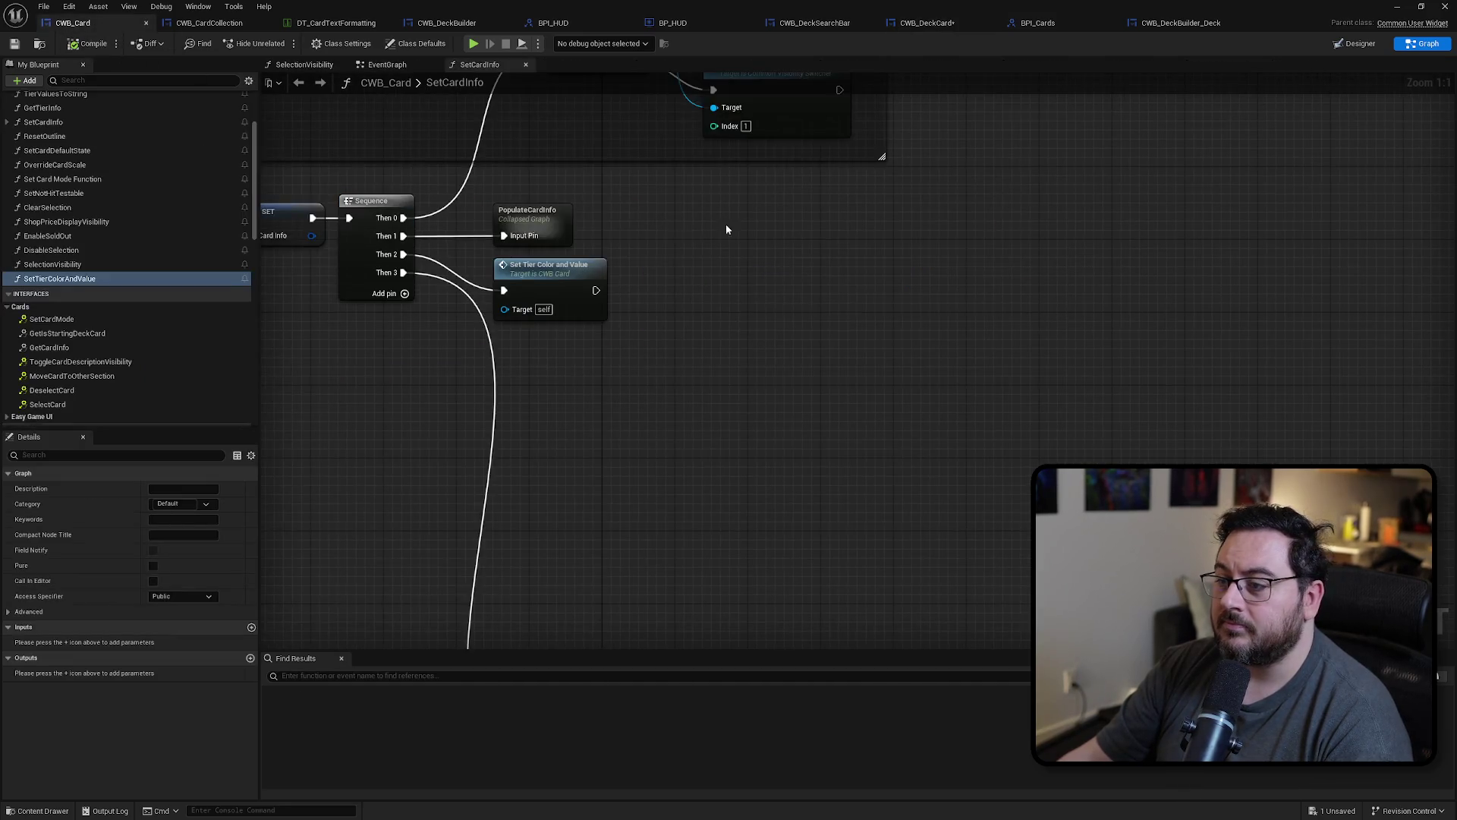
Step: Paste the red tint nodes after CWB_Card's visibility steps and link them into the chain
left_click_drag(675, 217, 789, 323)
double_click(627, 383)
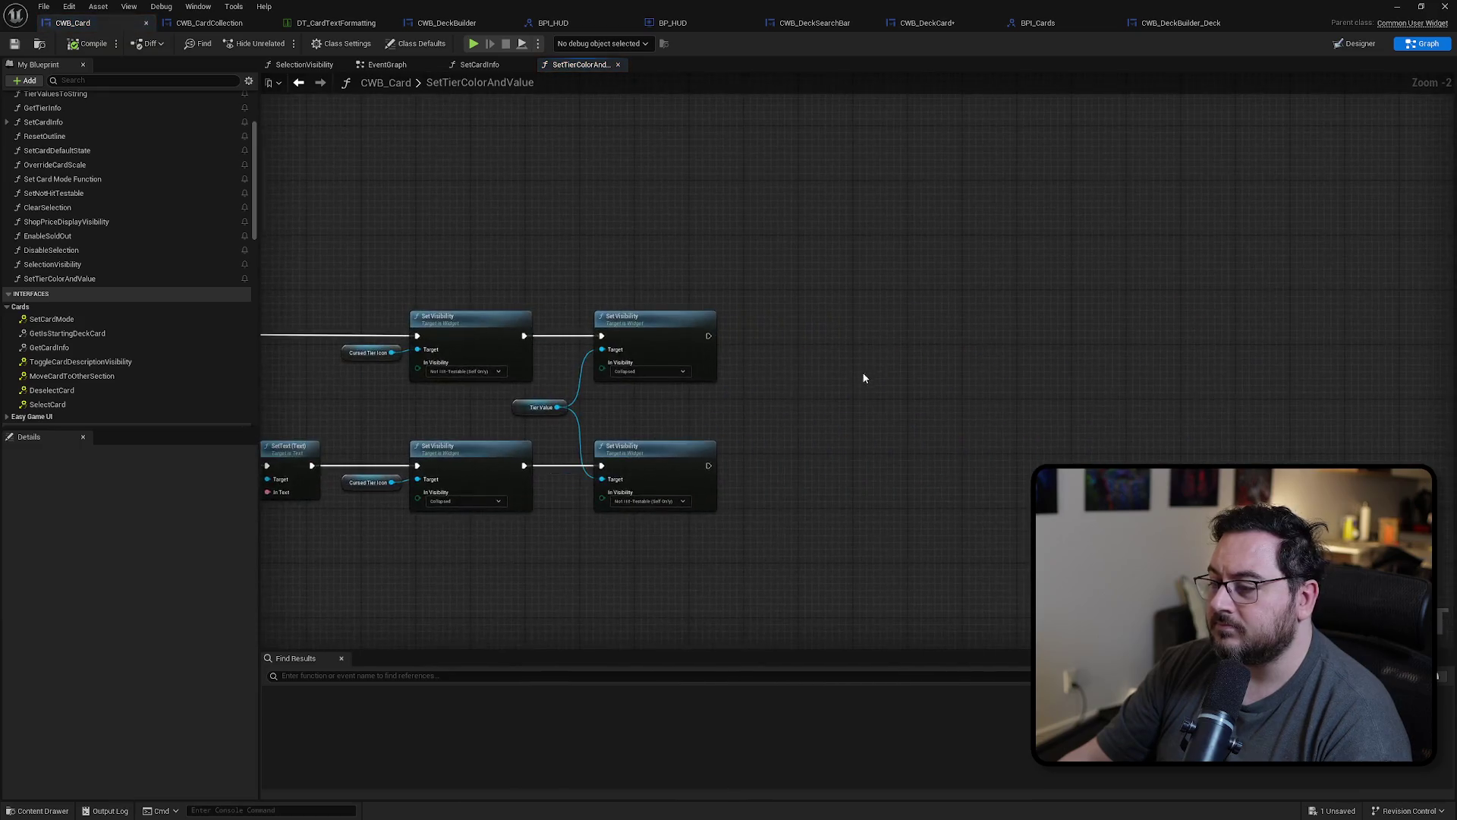
left_click_drag(969, 350, 988, 314)
mouse_move(668, 320)
left_mouse_down()
mouse_move(262, 84)
mouse_move(946, 319)
left_mouse_up()
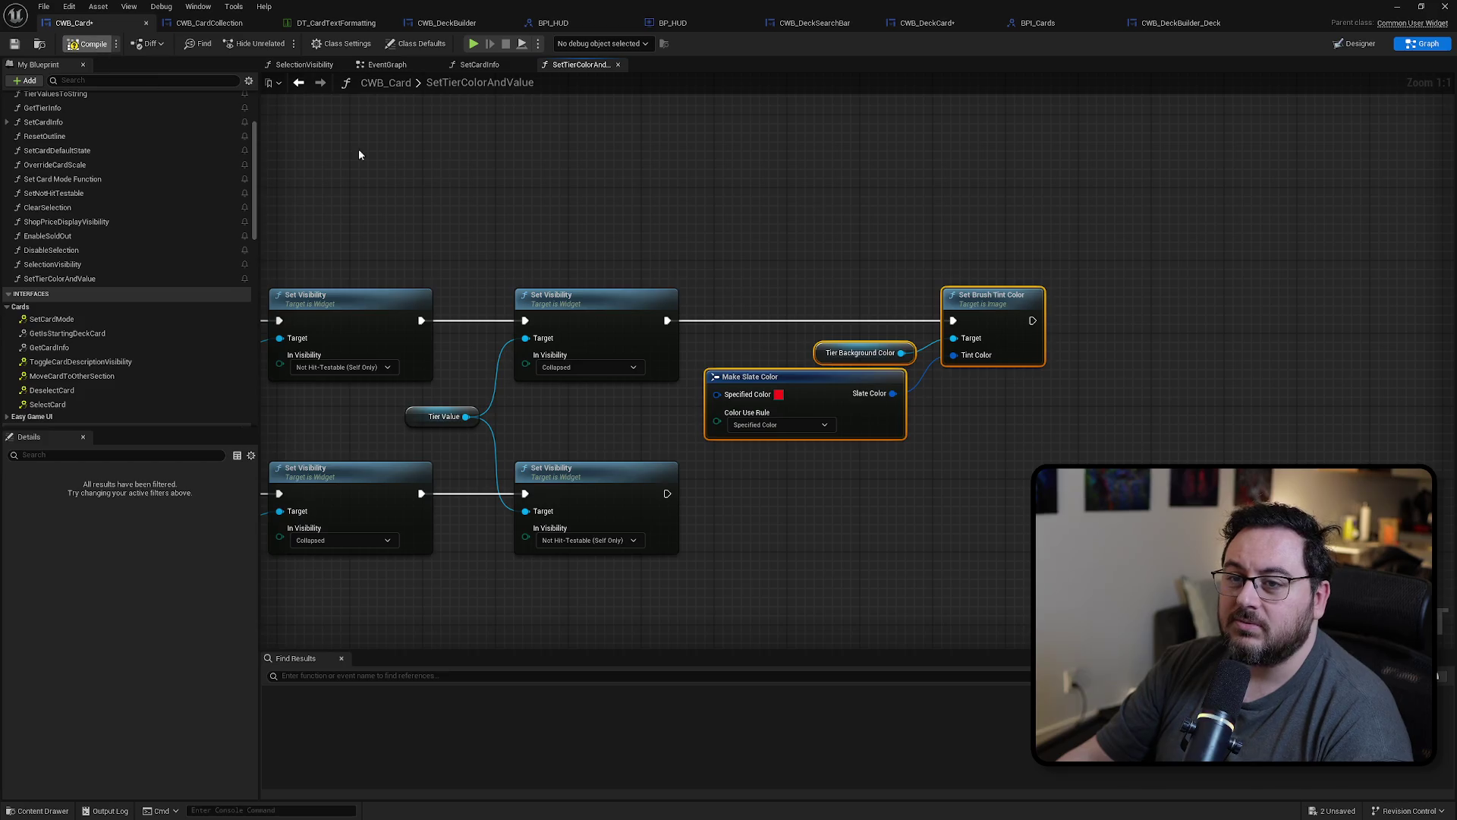
left_click(679, 206)
Step: Playtest with Alt+P, open the card menu, then close it and stop the session
left_click(1397, 6)
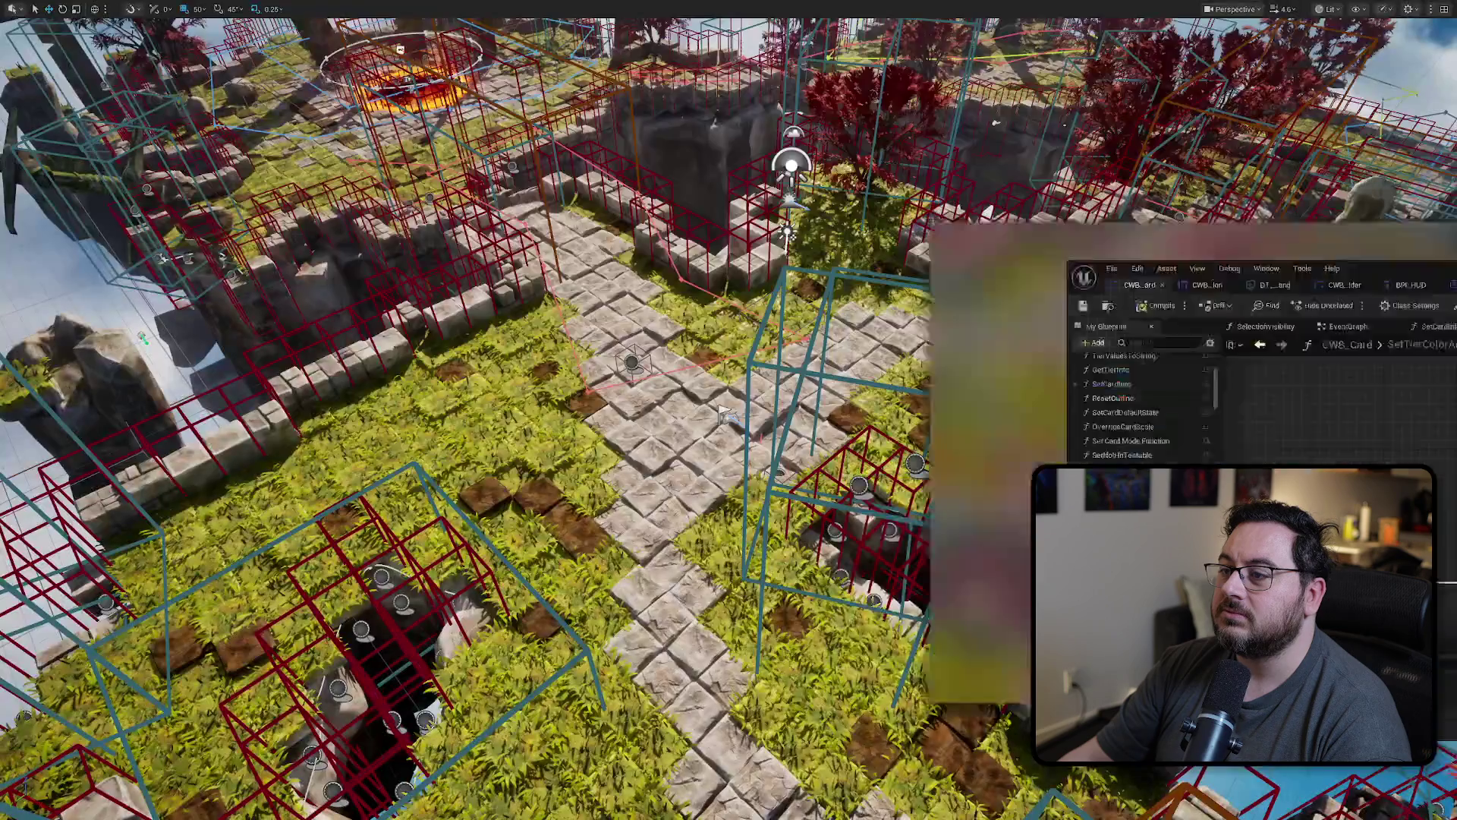
key("alt+p")
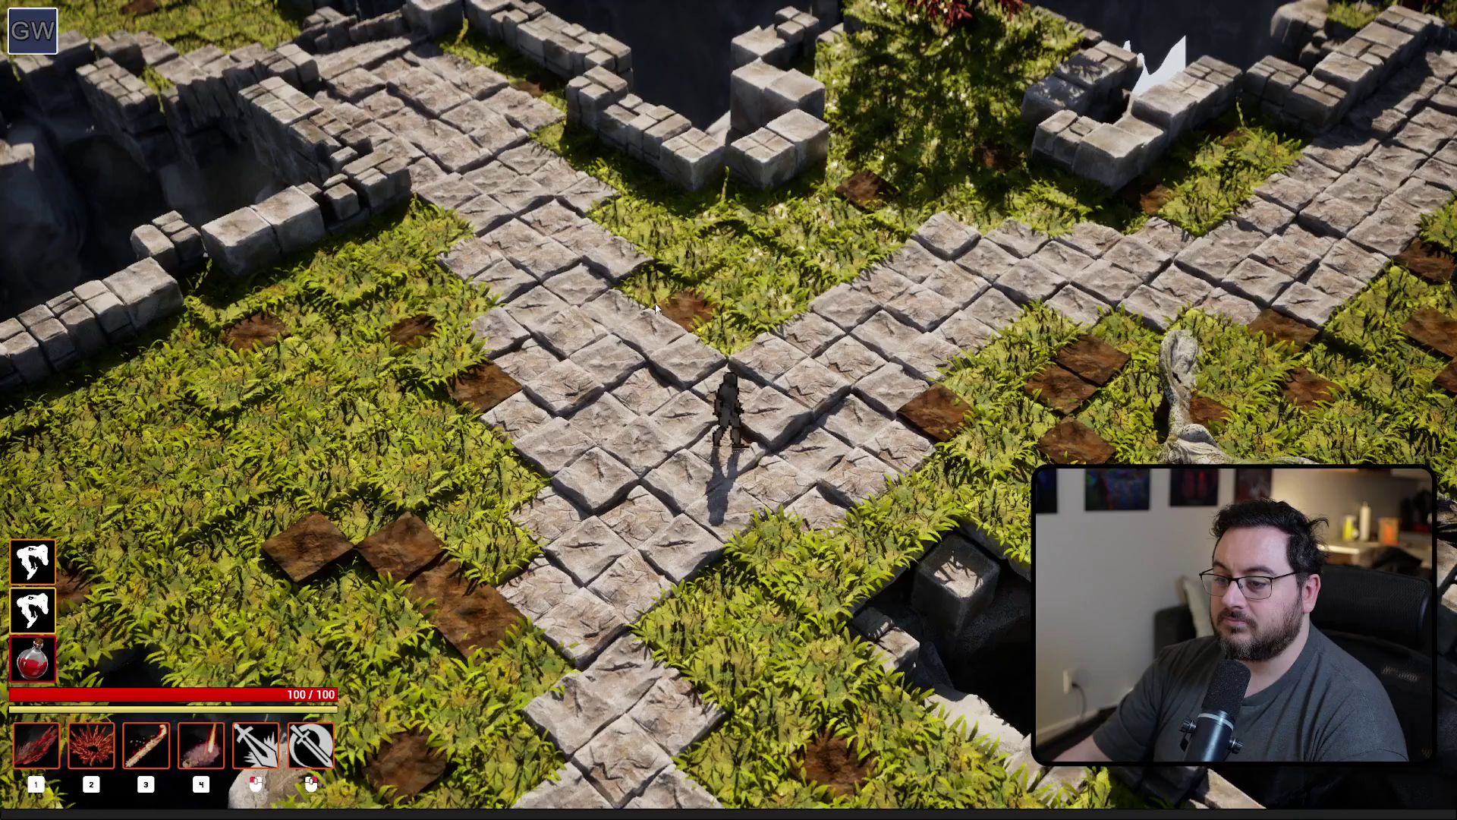
key("Escape")
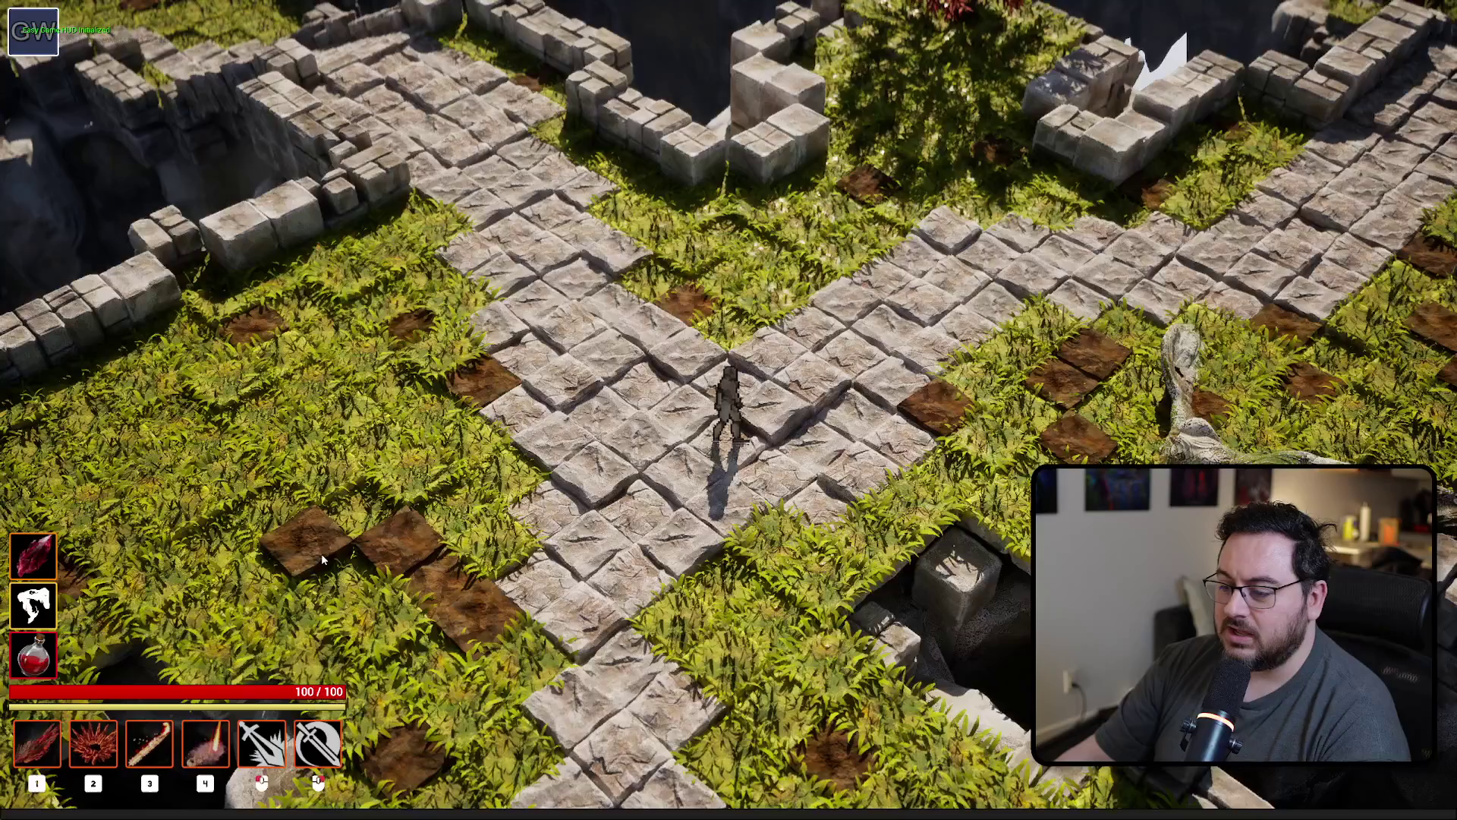
key("Escape")
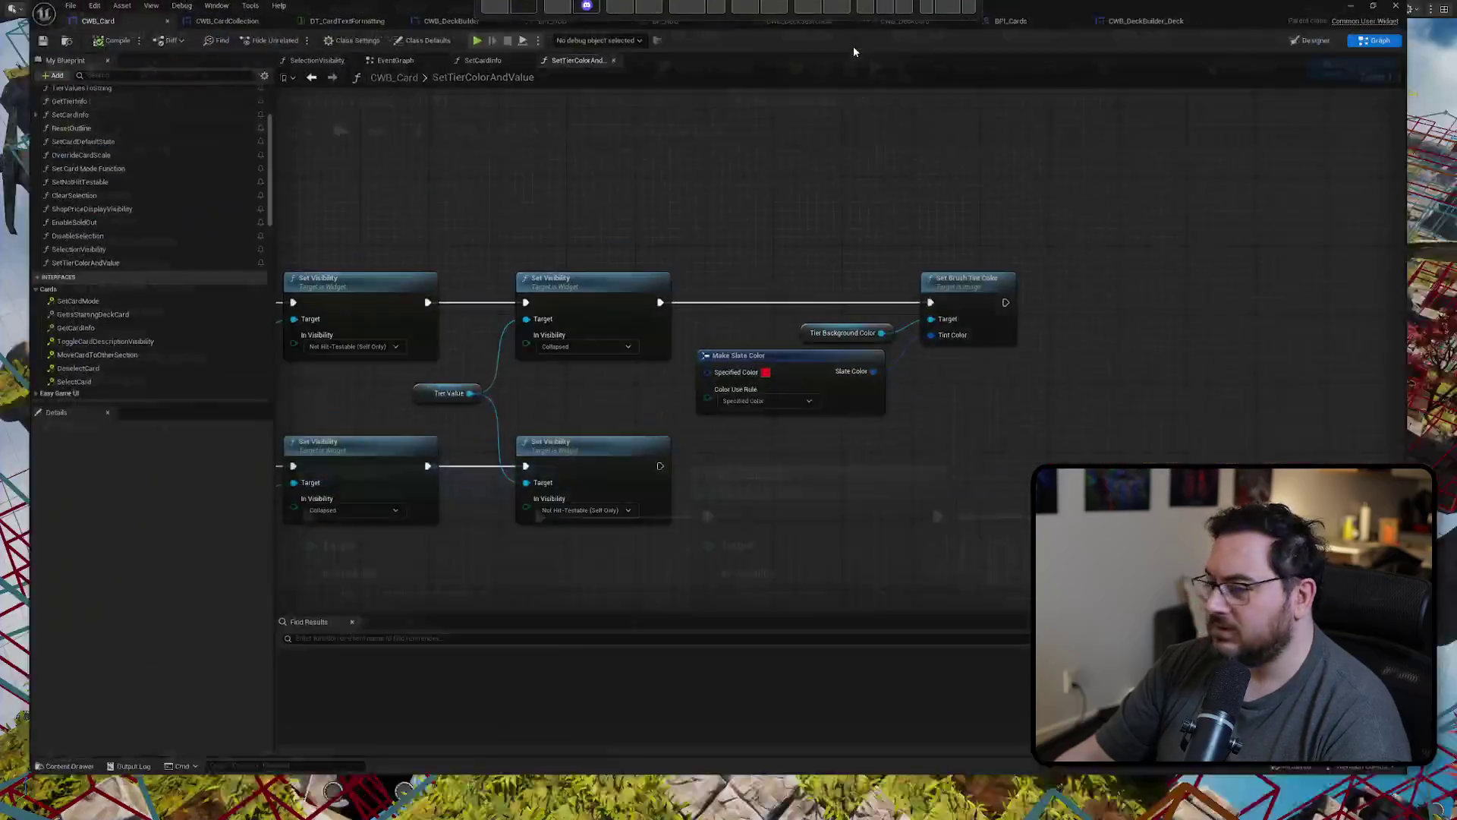
scroll(432, 304, "up", 2)
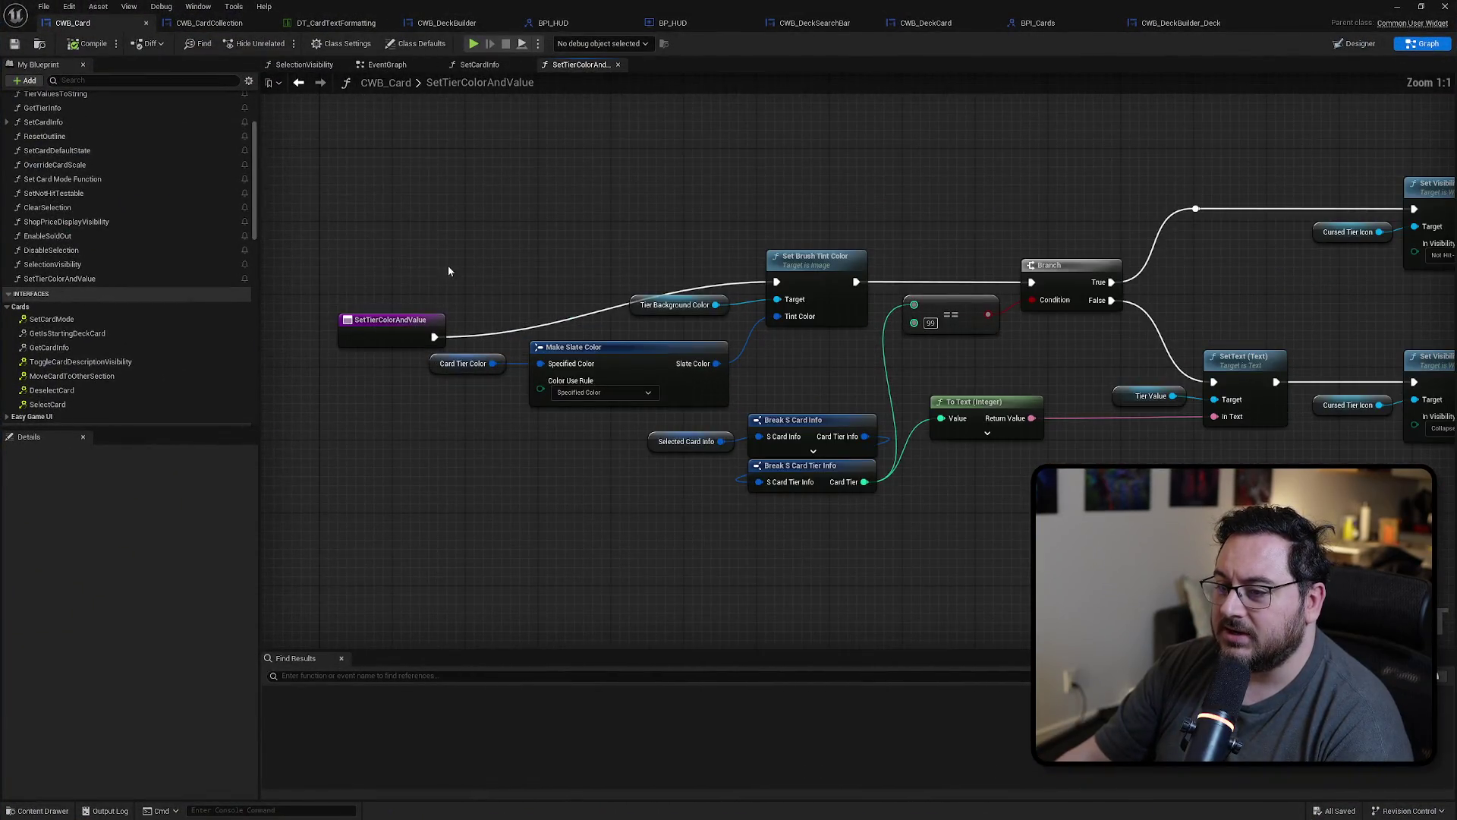
Step: Place the entry node beside the tint step, then recheck SetCardInfo and the reopened function graph
left_click_drag(404, 323, 705, 268)
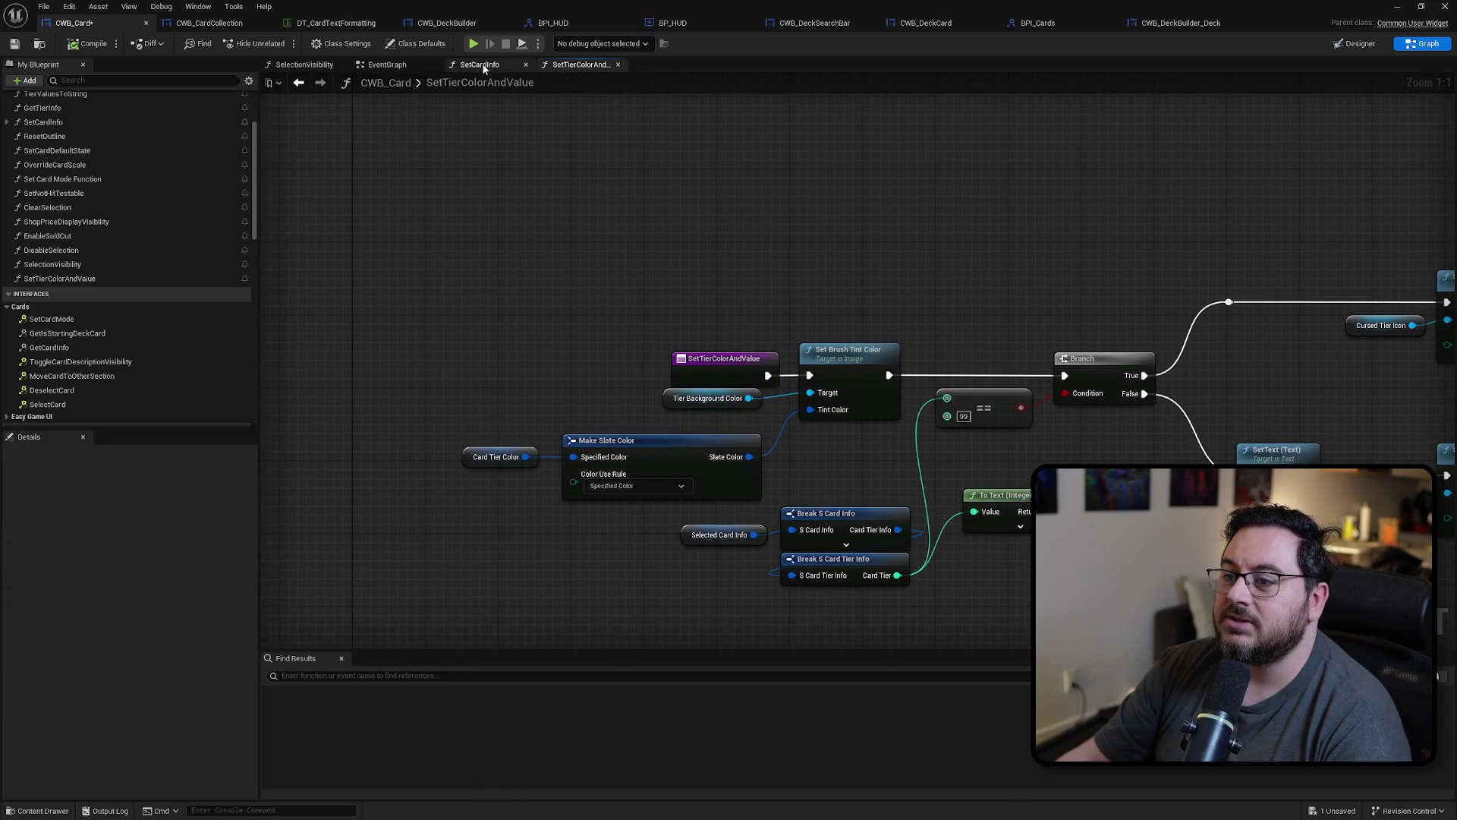
left_click(481, 65)
mouse_move(757, 419)
left_mouse_down()
mouse_move(991, 556)
mouse_move(861, 280)
mouse_move(881, 338)
left_mouse_up()
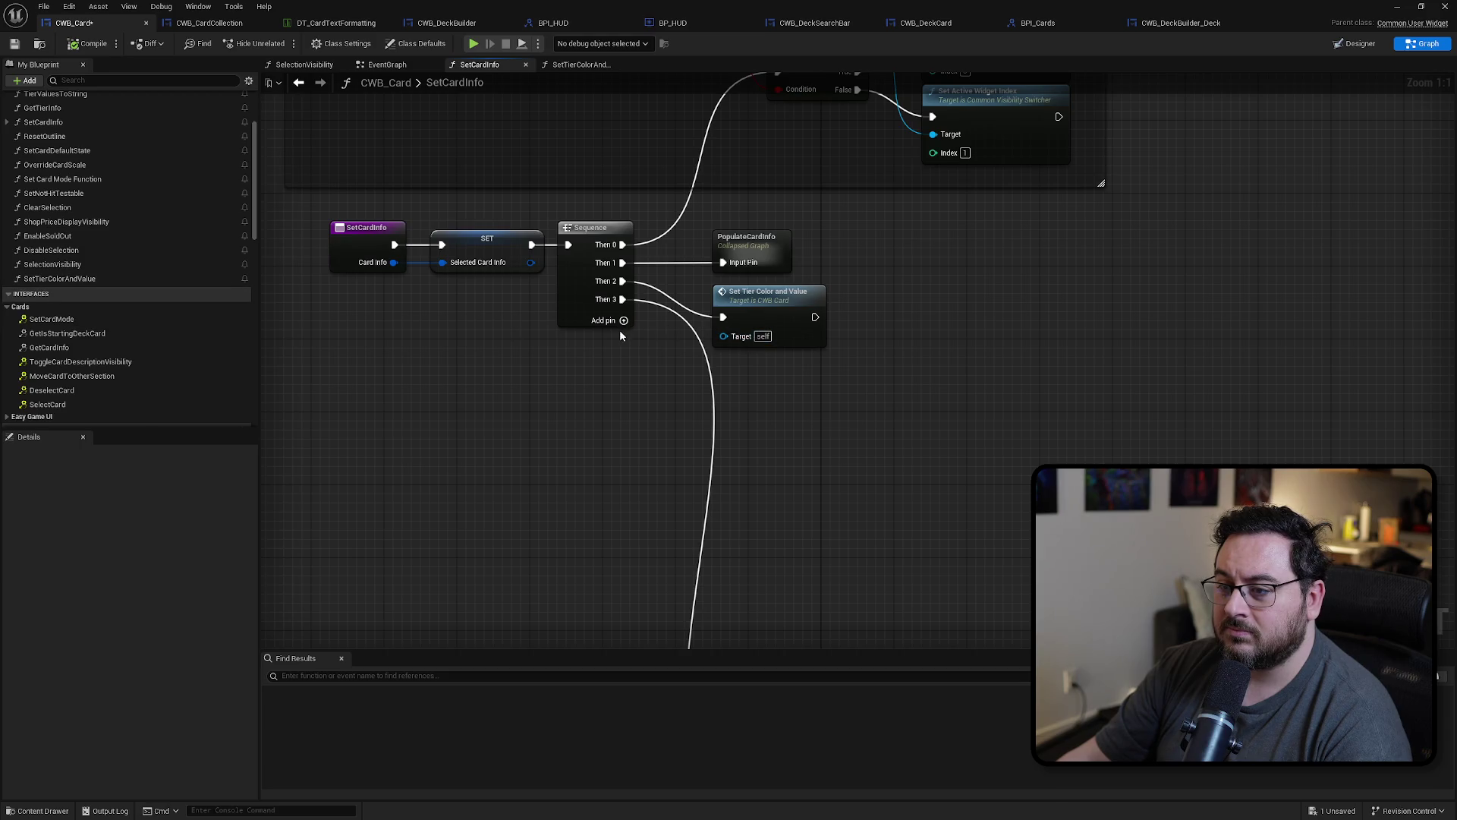
left_click_drag(658, 365, 729, 582)
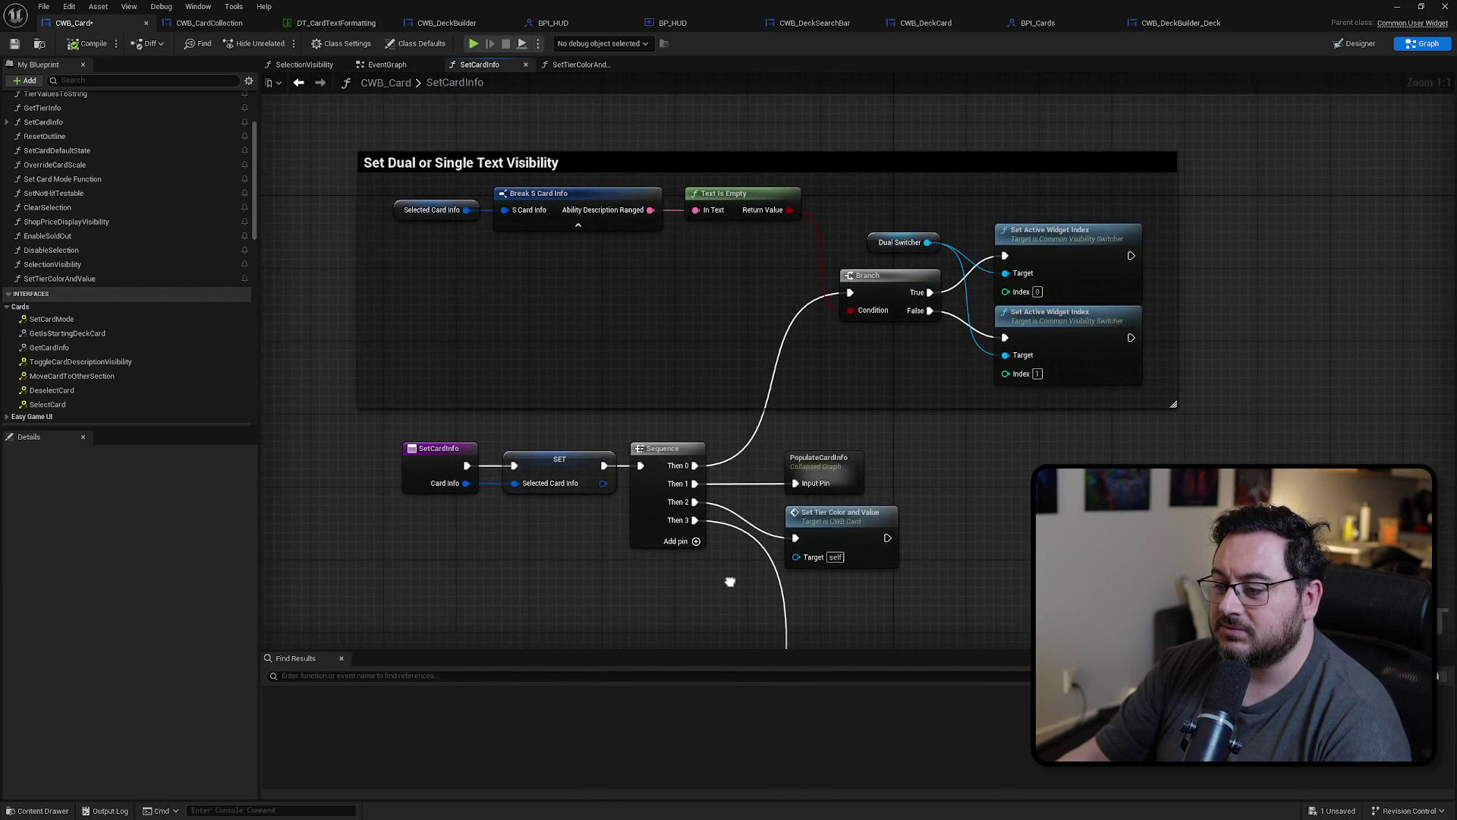
double_click(849, 534)
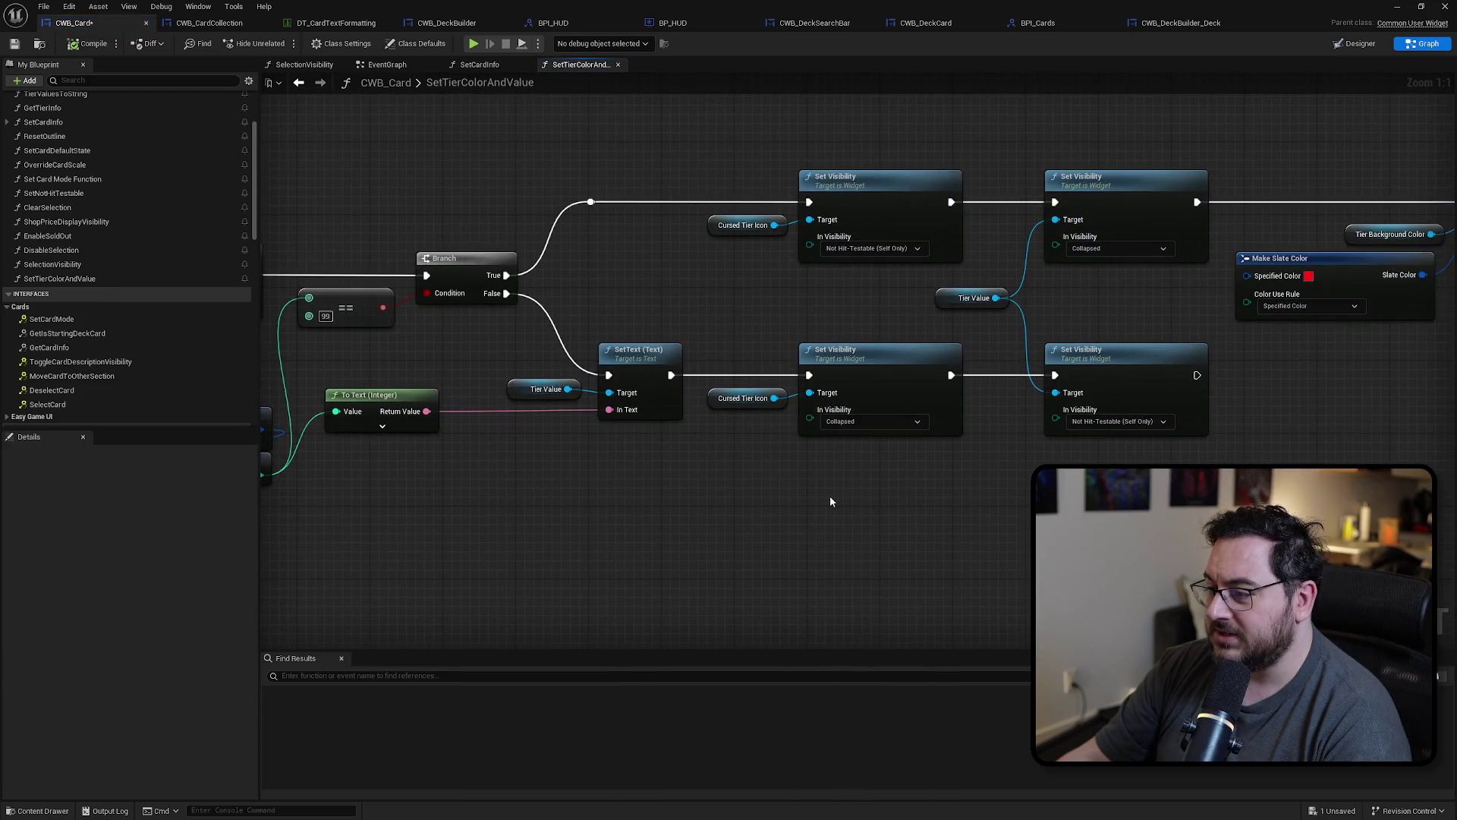
left_click_drag(974, 493, 816, 479)
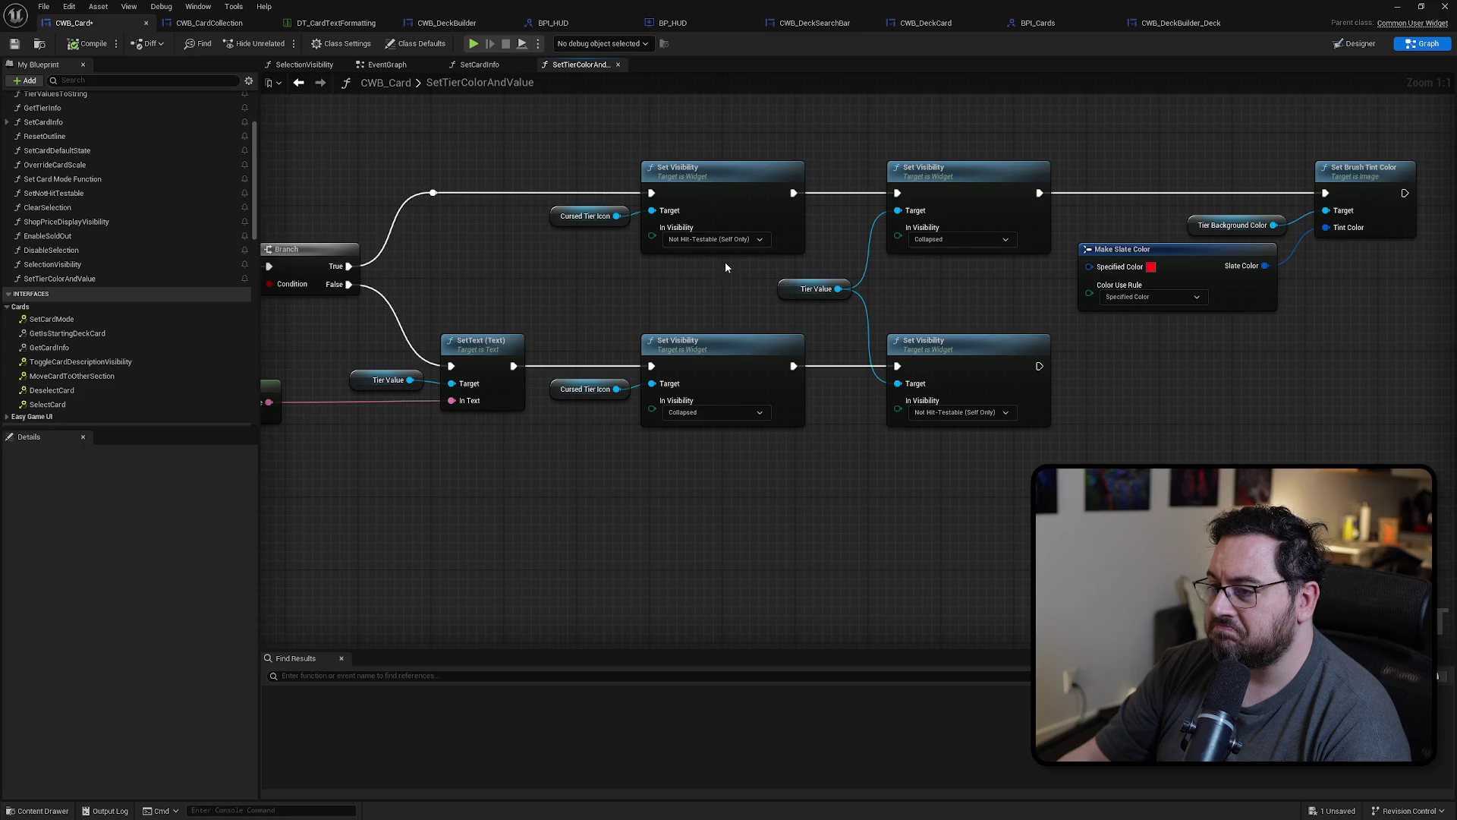
left_click_drag(502, 473, 1093, 446)
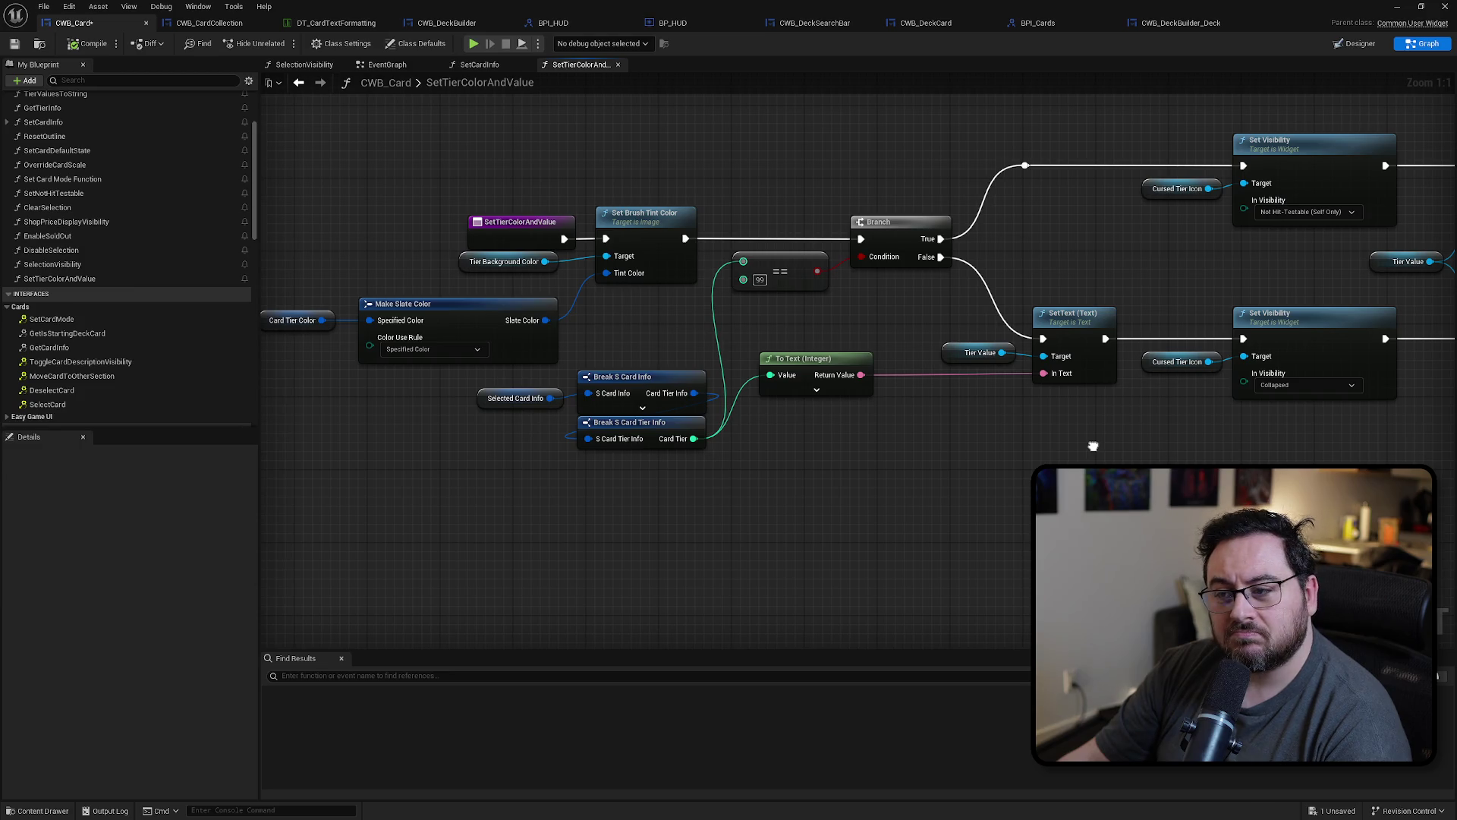
left_click_drag(1080, 448, 978, 453)
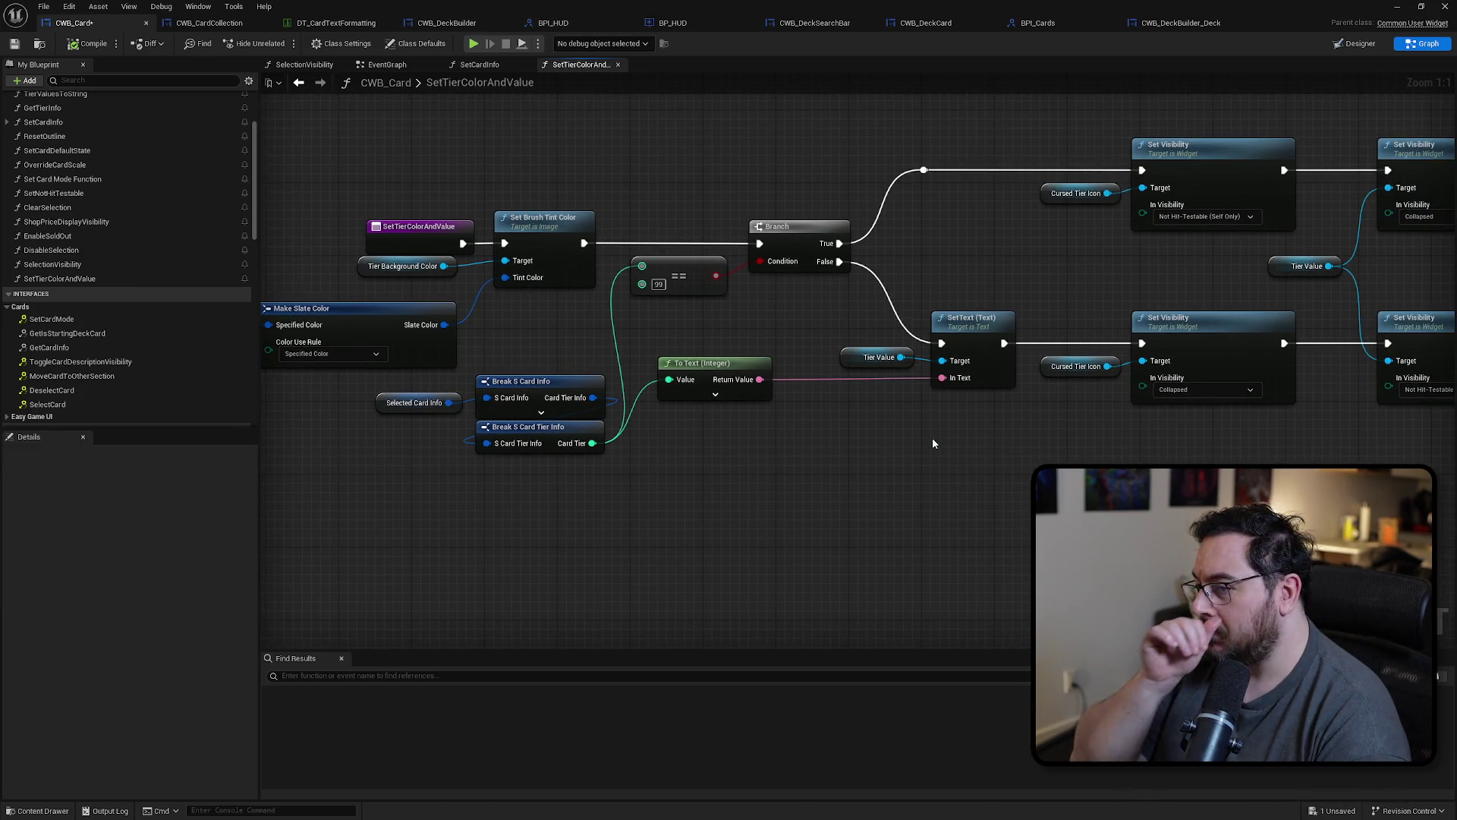
Step: Search the action list for 'tint', then bring up CWB_DeckCard's red tint step
mouse_move(495, 253)
left_mouse_down()
mouse_move(650, 428)
mouse_move(575, 308)
left_mouse_up()
type("pt")
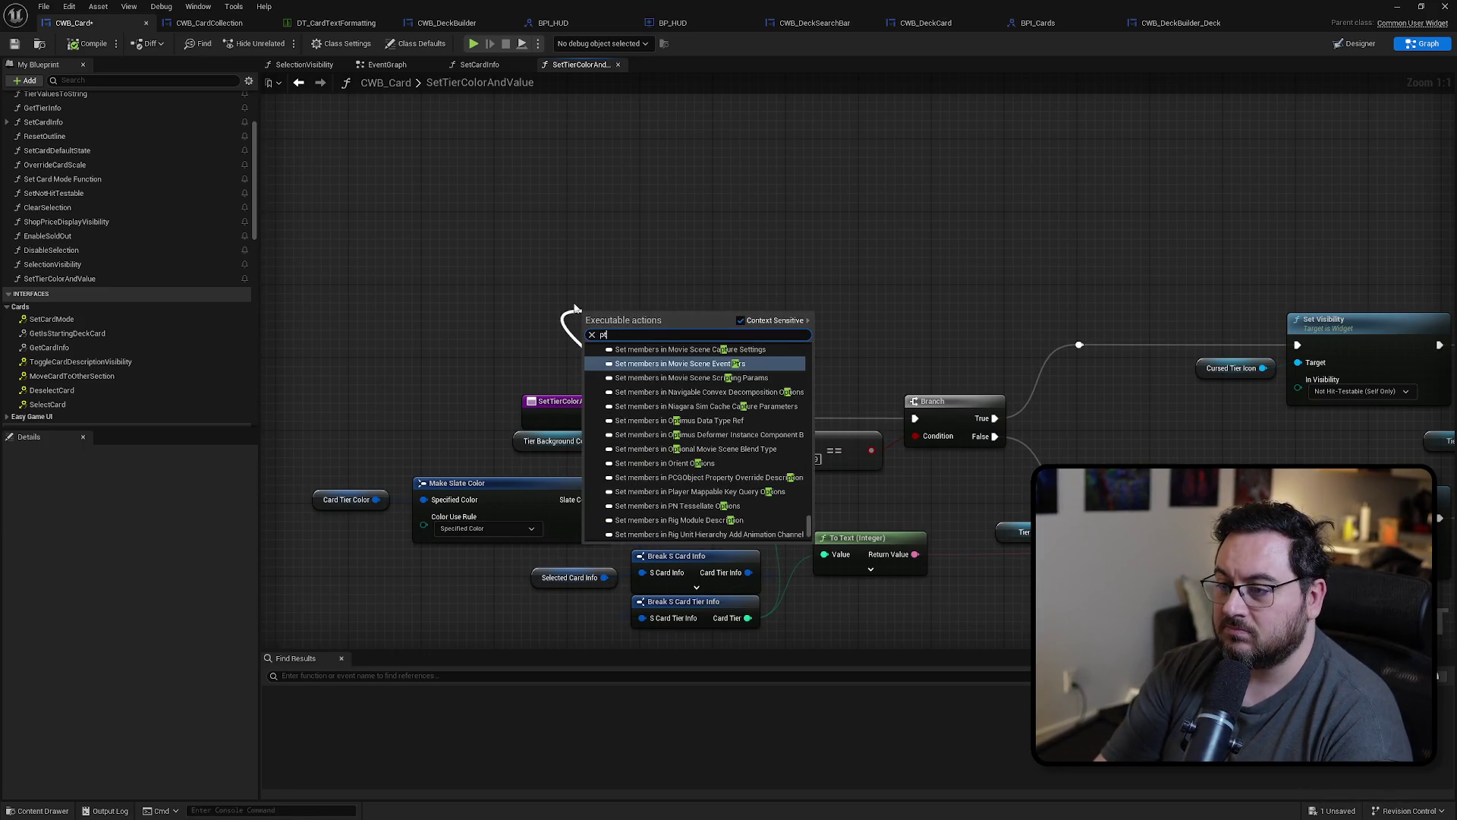
key("BackSpace")
key("BackSpace")
type("tint")
key("Return")
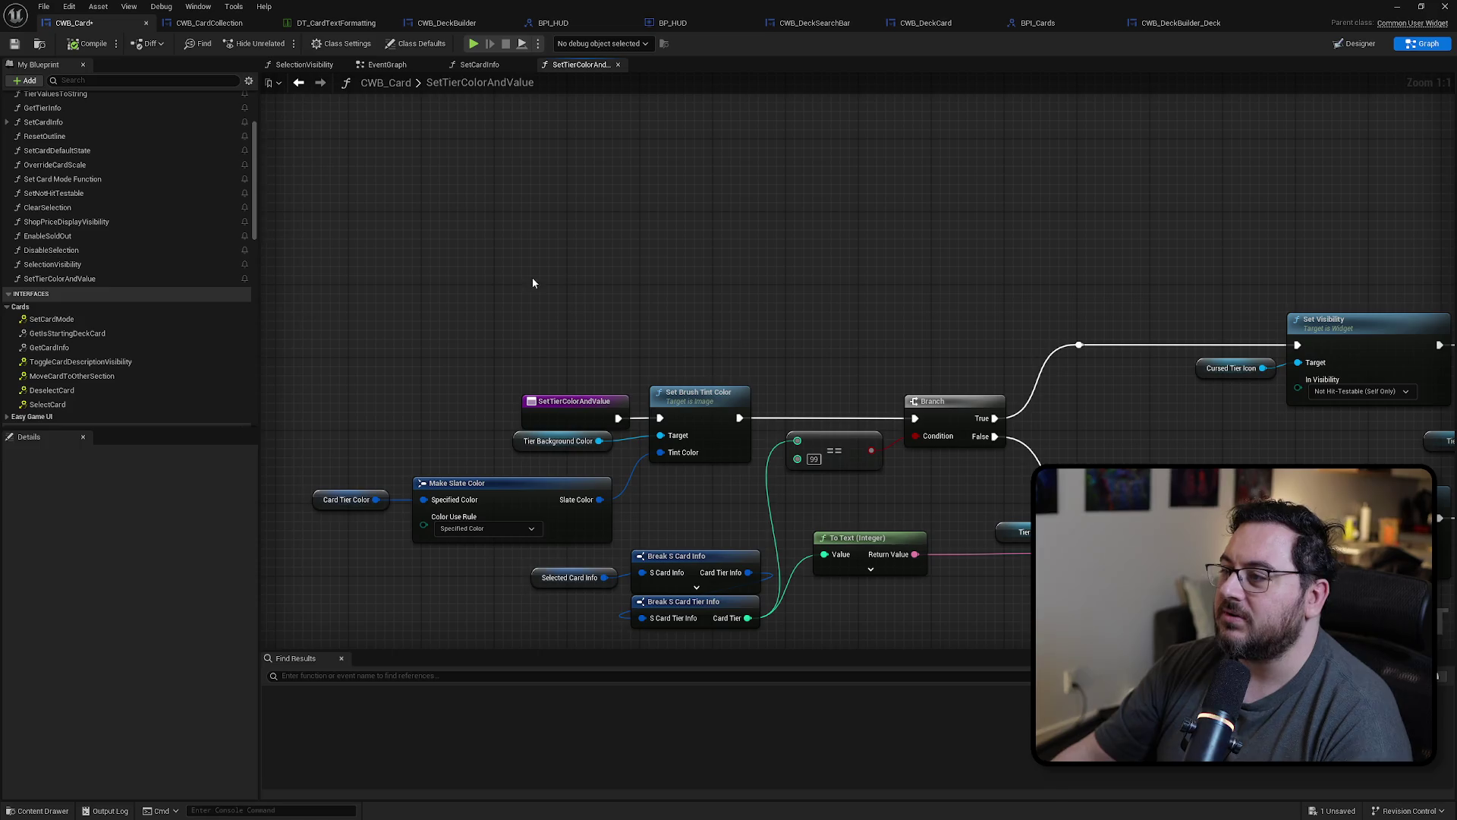
left_click(926, 23)
mouse_move(870, 416)
left_mouse_down()
mouse_move(890, 411)
mouse_move(648, 453)
mouse_move(709, 375)
left_mouse_up()
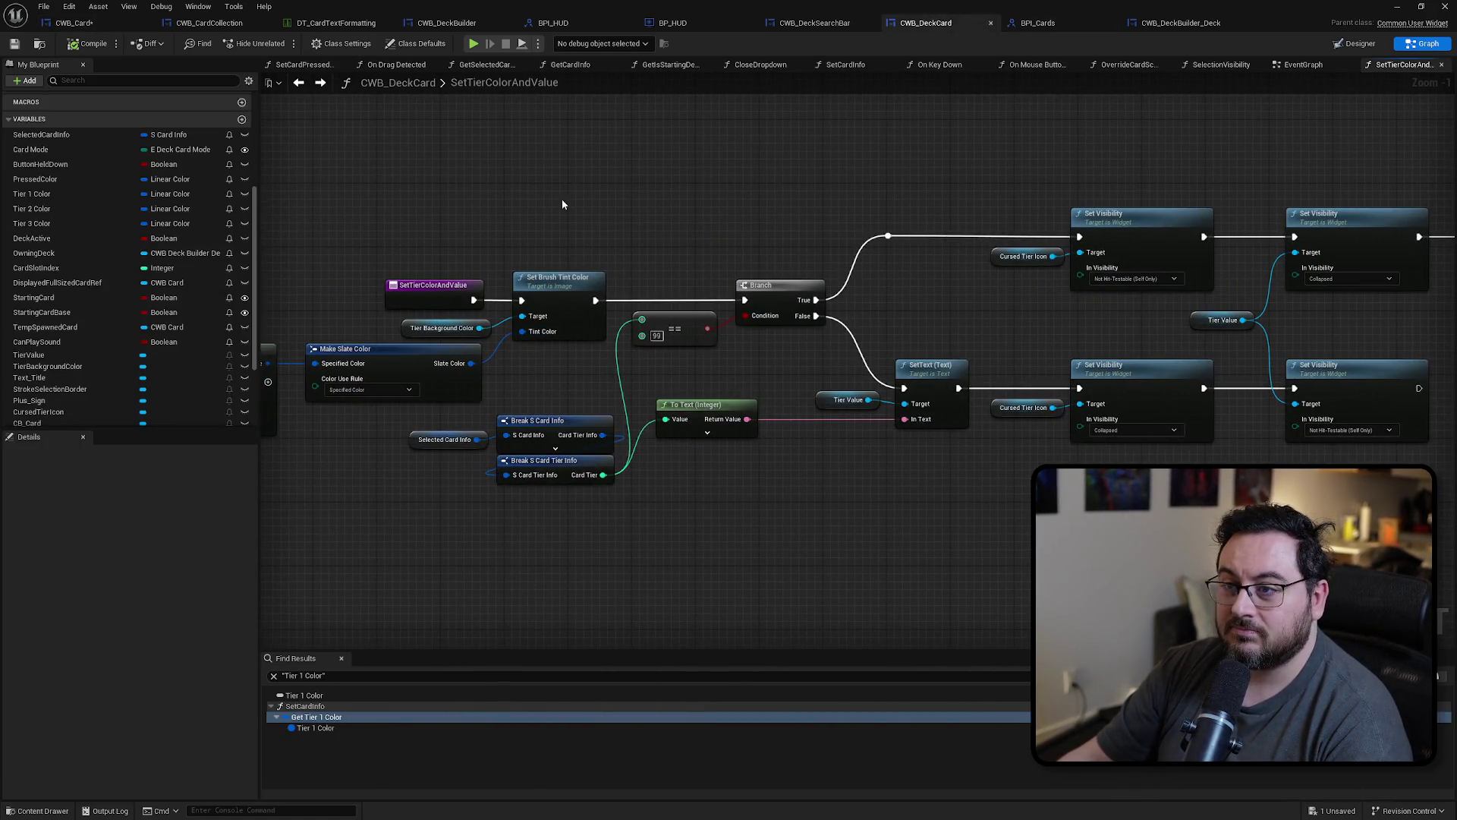
Step: Delete SetCardInfo's old tier colour and Tier 1 Color nodes and hide Break S Card Info's unconnected pins
scroll(129, 228, "up", 5)
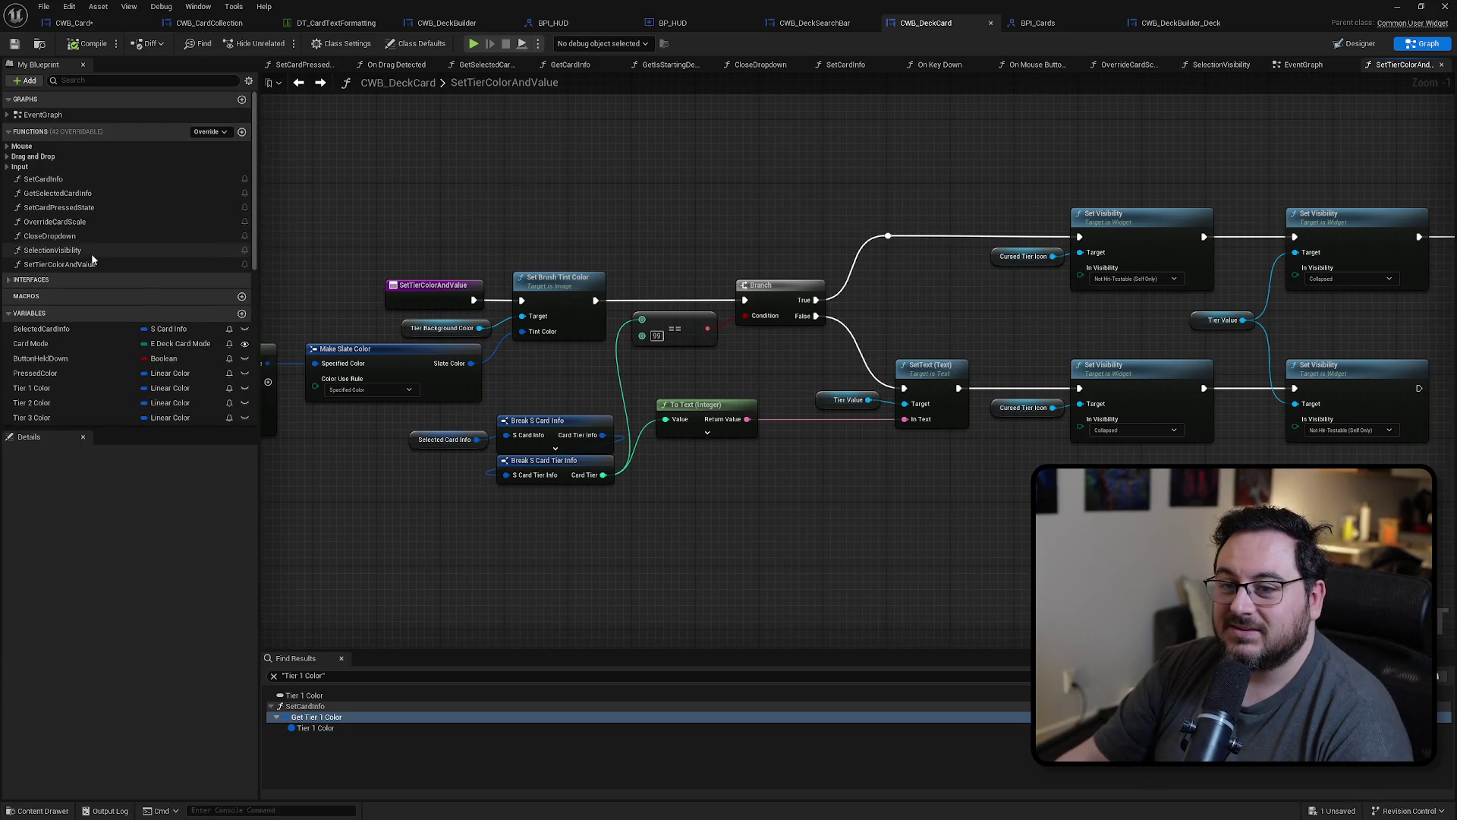
double_click(70, 180)
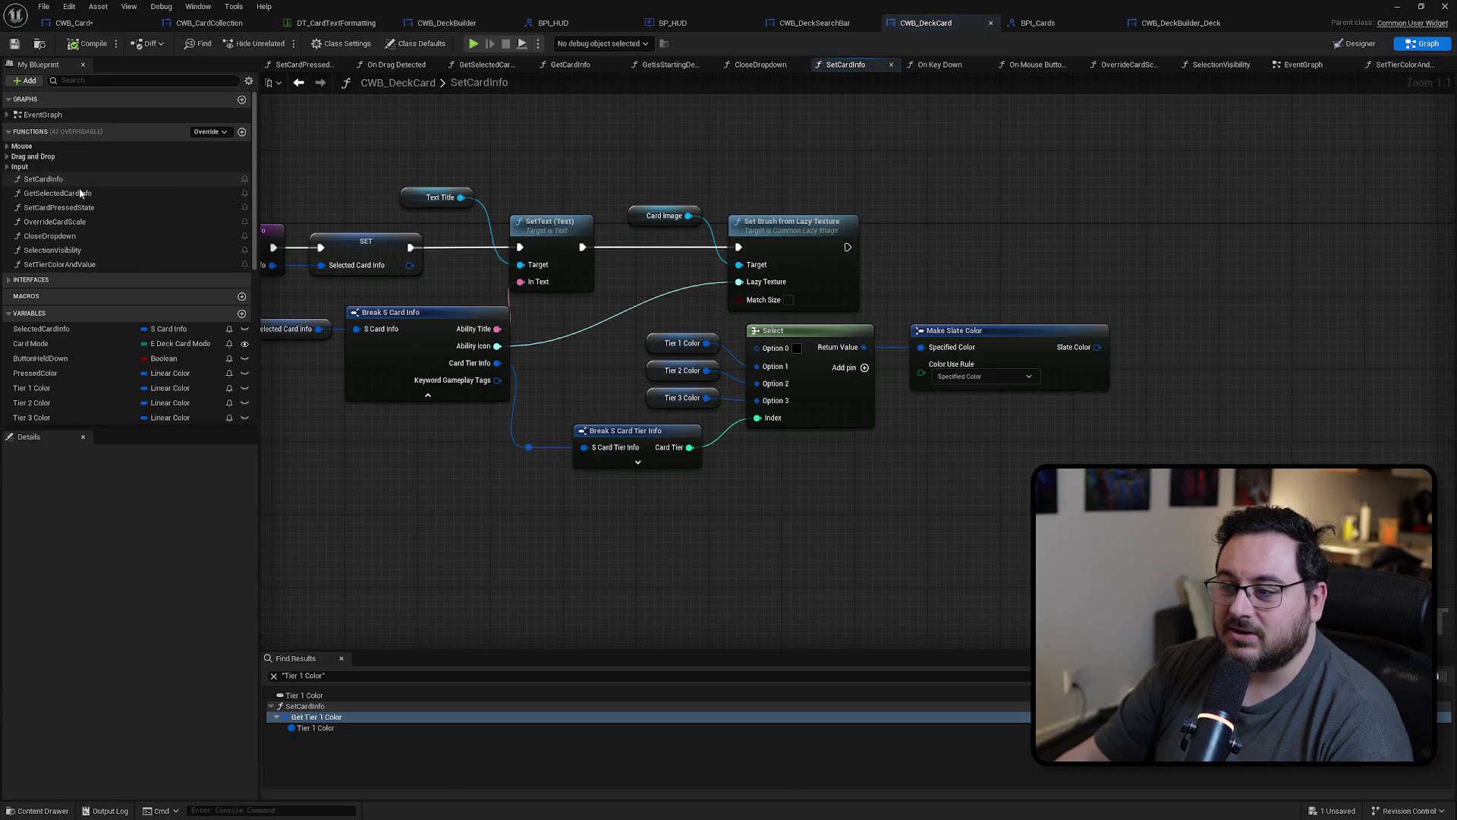
left_click_drag(1291, 368, 755, 520)
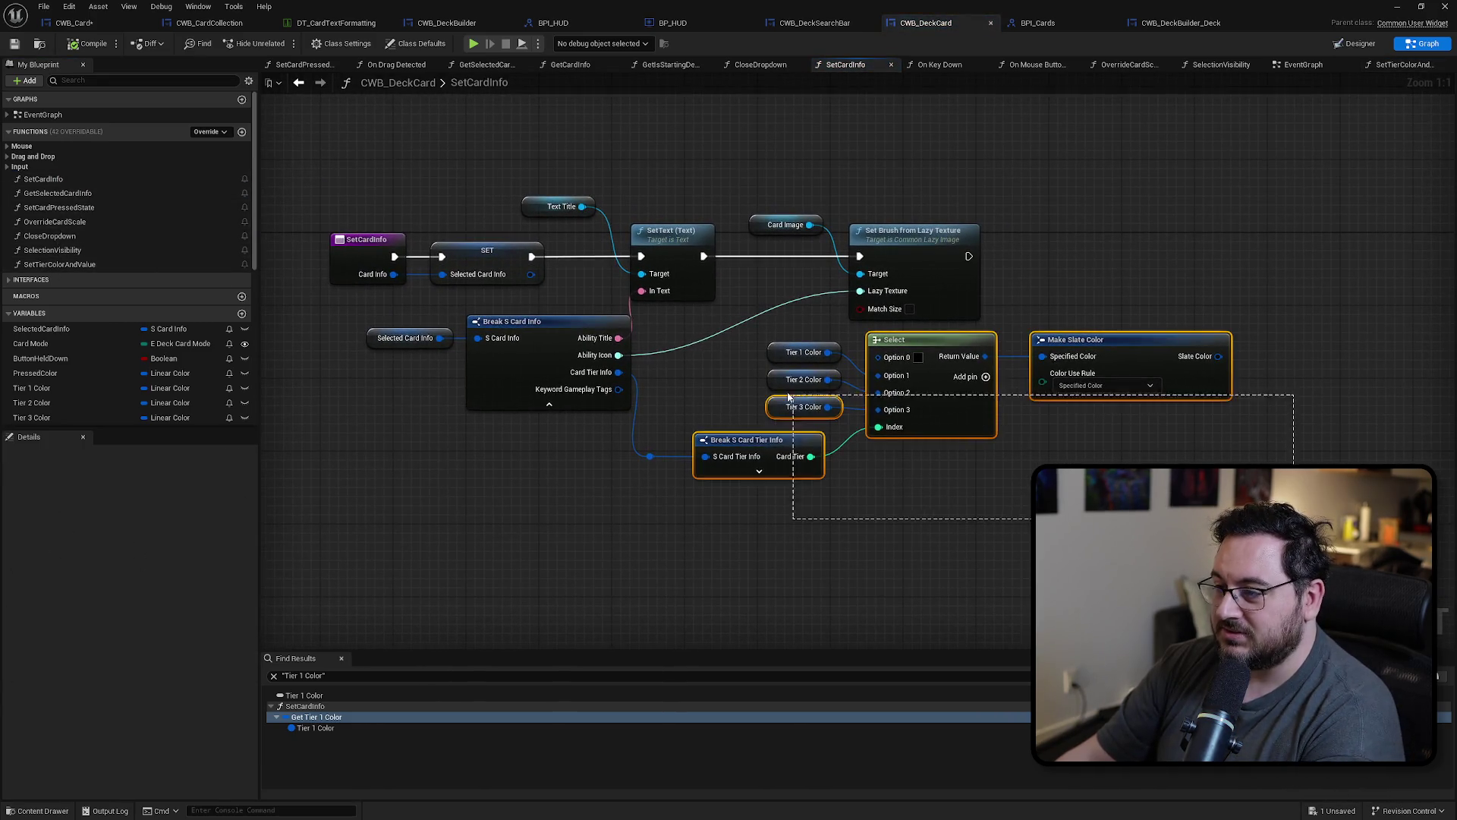
key("Delete")
left_click(803, 353)
key("Delete")
left_click(513, 375)
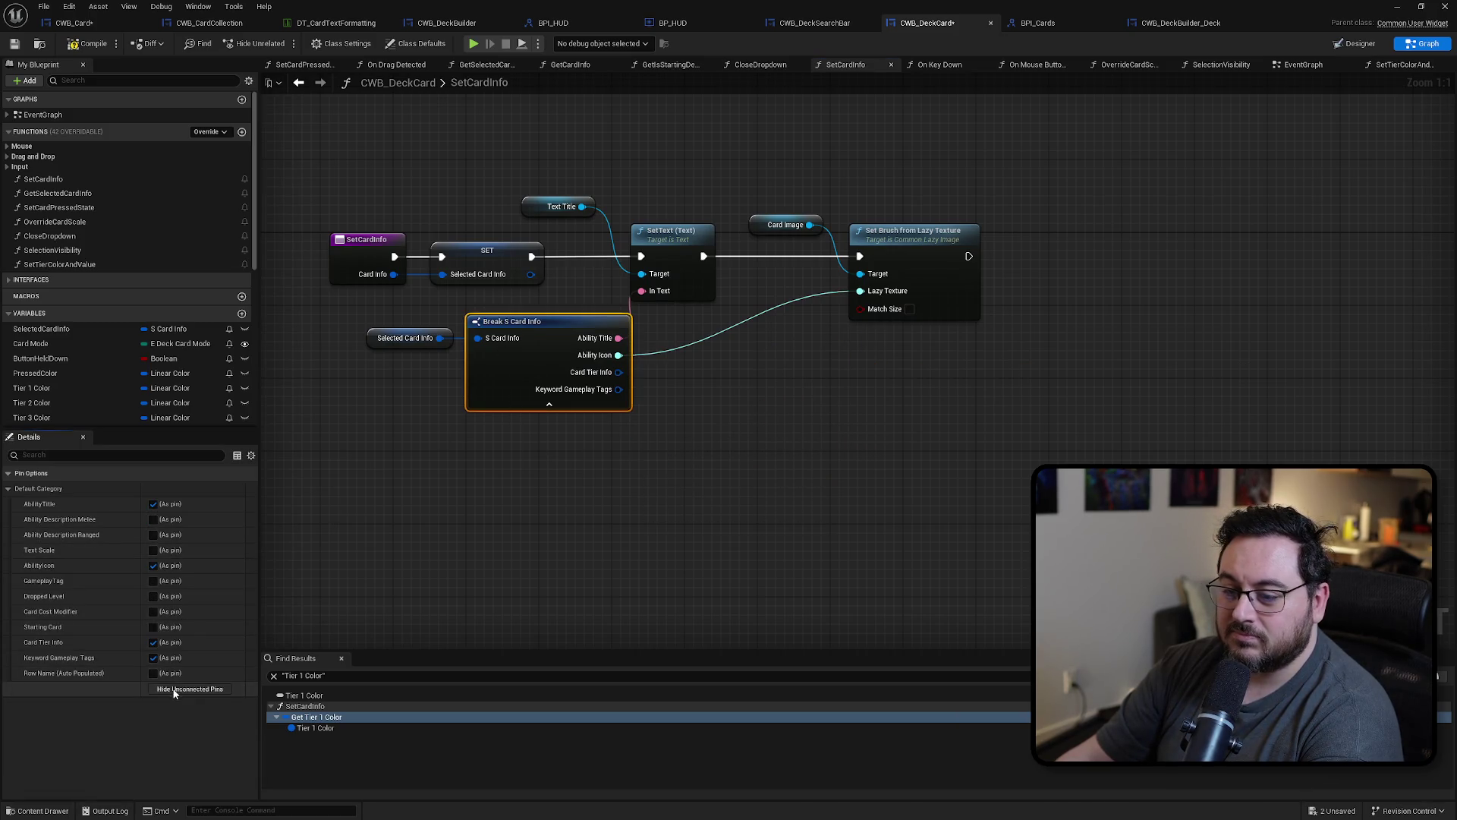
left_click(190, 690)
left_click(986, 363)
Step: Rearrange the Card Image nodes, add a SetTierColorAndValue call after the brush node, and save
left_click_drag(931, 167, 745, 282)
left_click_drag(886, 235, 813, 236)
left_click(747, 173)
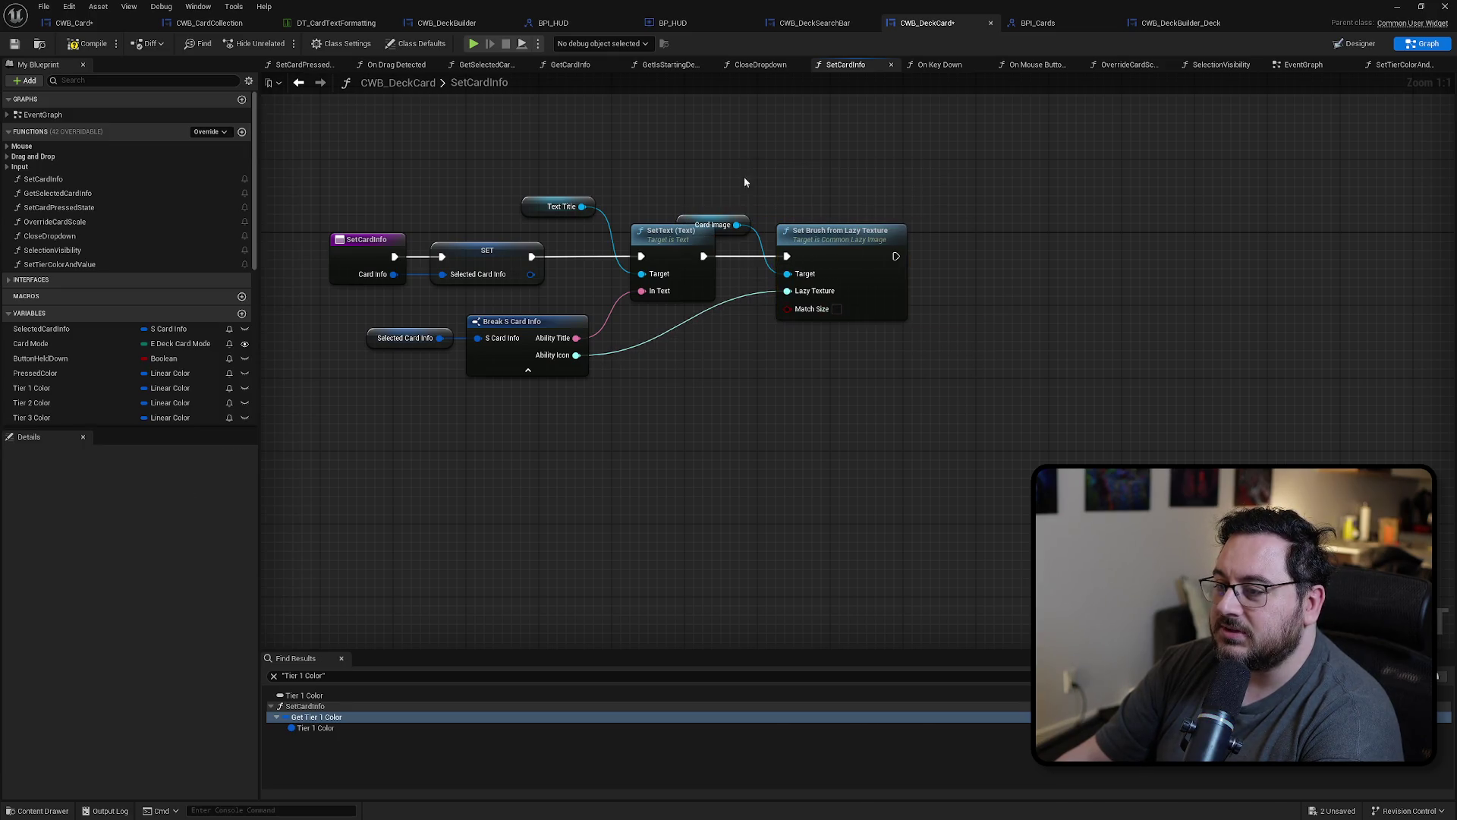
left_click_drag(691, 225, 678, 196)
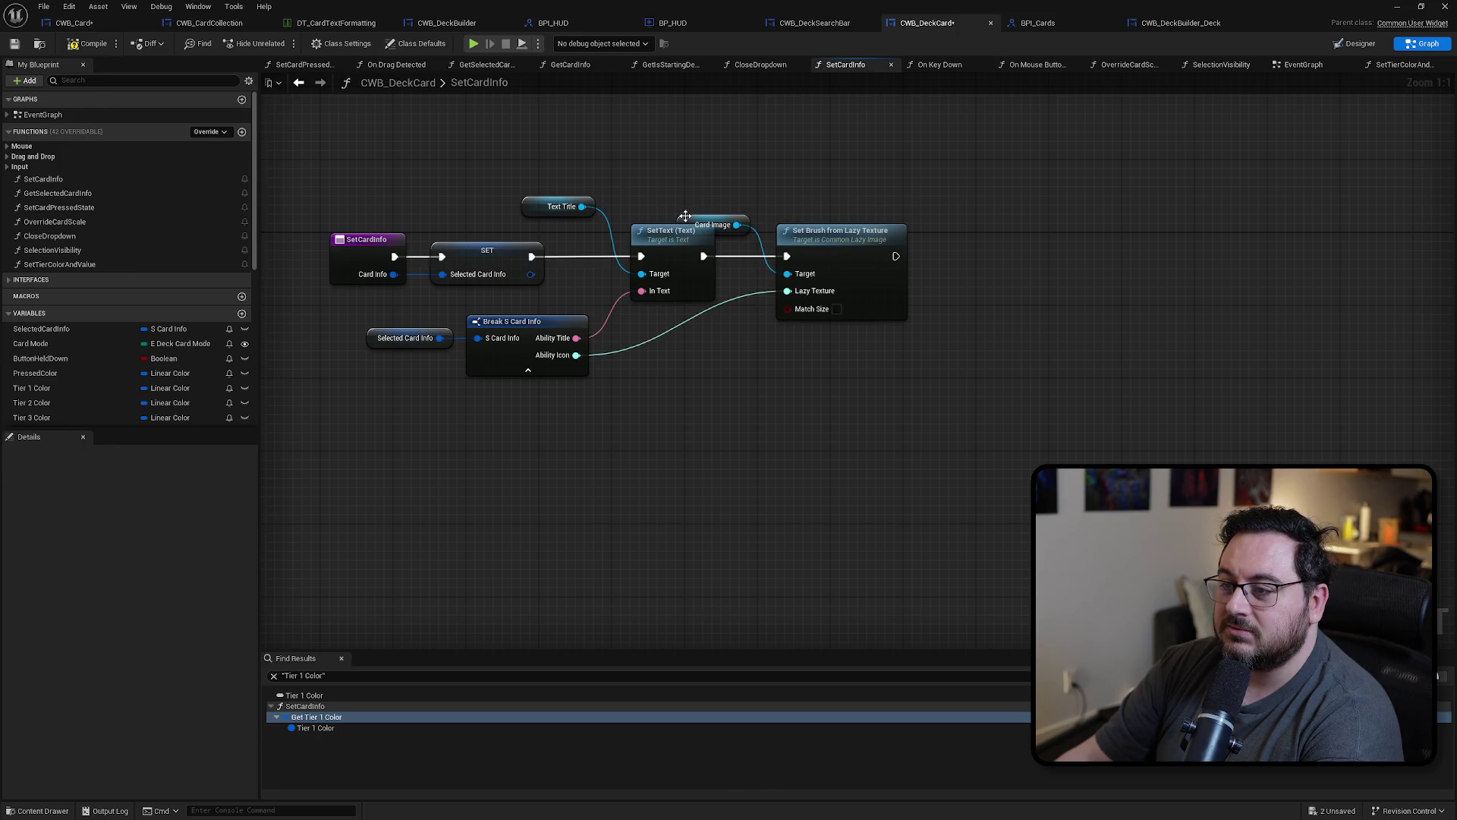
mouse_move(59, 264)
left_mouse_down()
mouse_move(902, 224)
mouse_move(900, 257)
left_mouse_up()
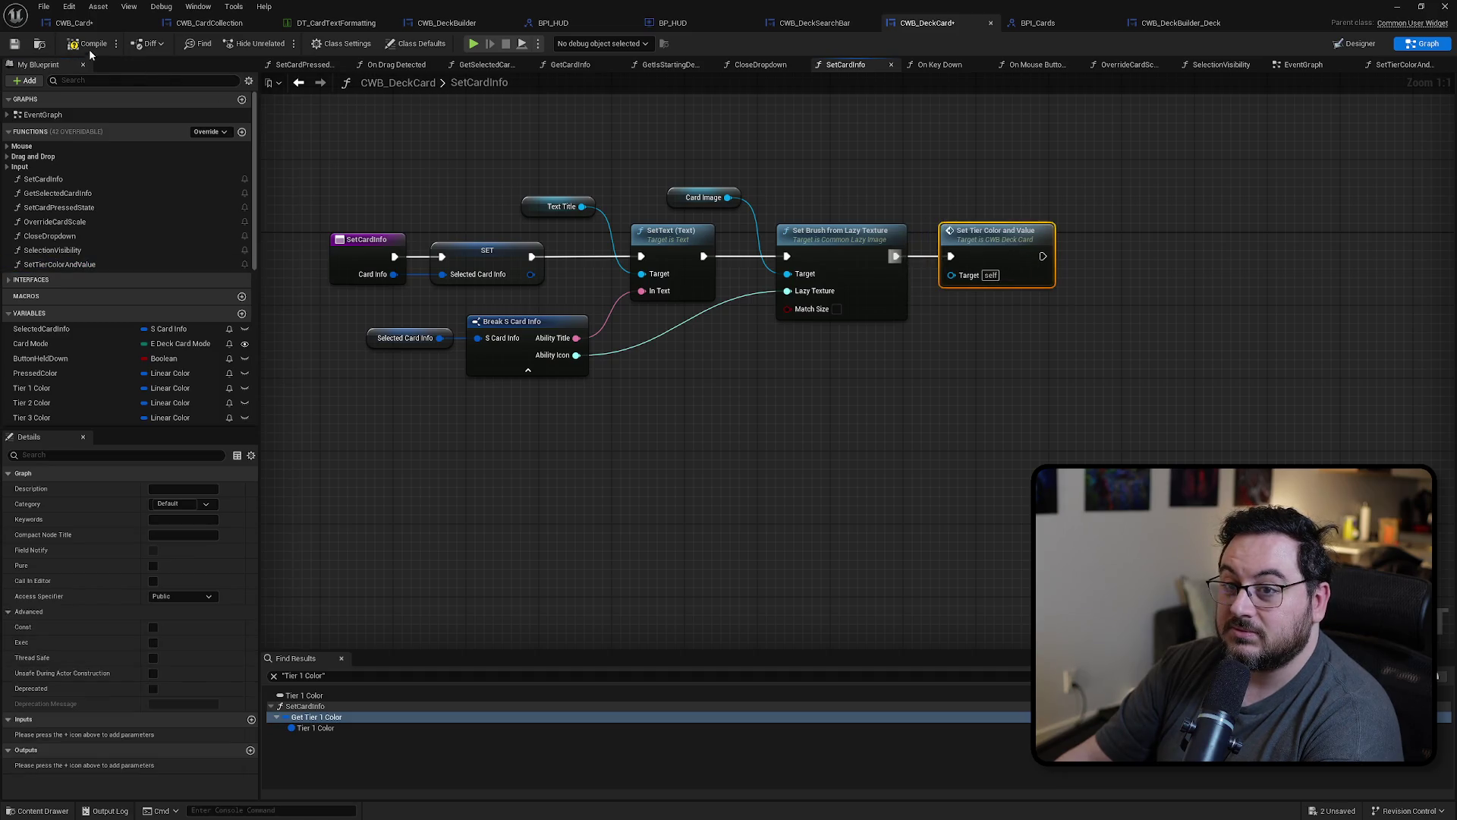
left_click(14, 45)
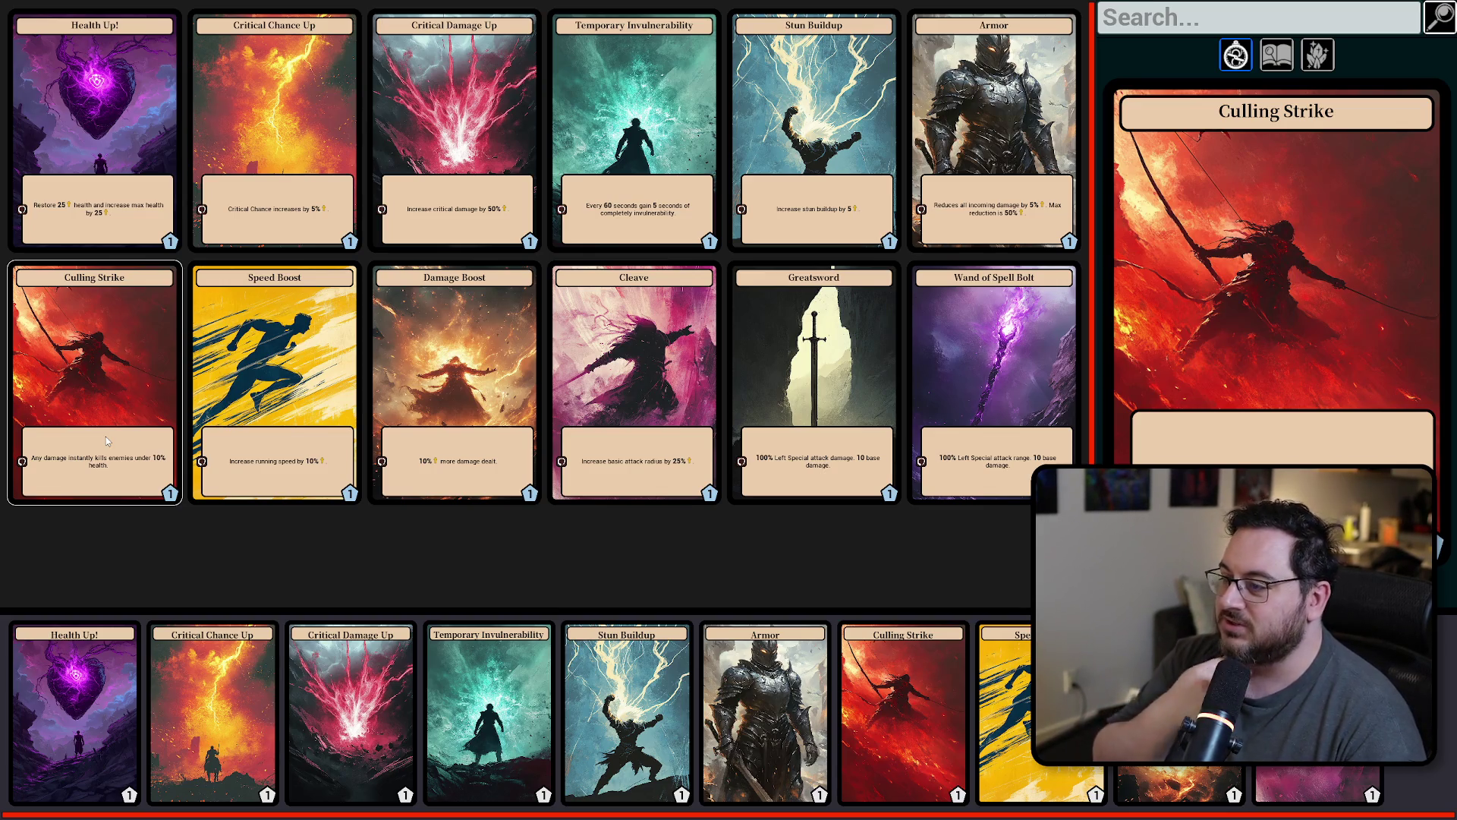
Step: Close the card collection with Escape and reopen it with Tab to show tiers 1–3
key("Escape")
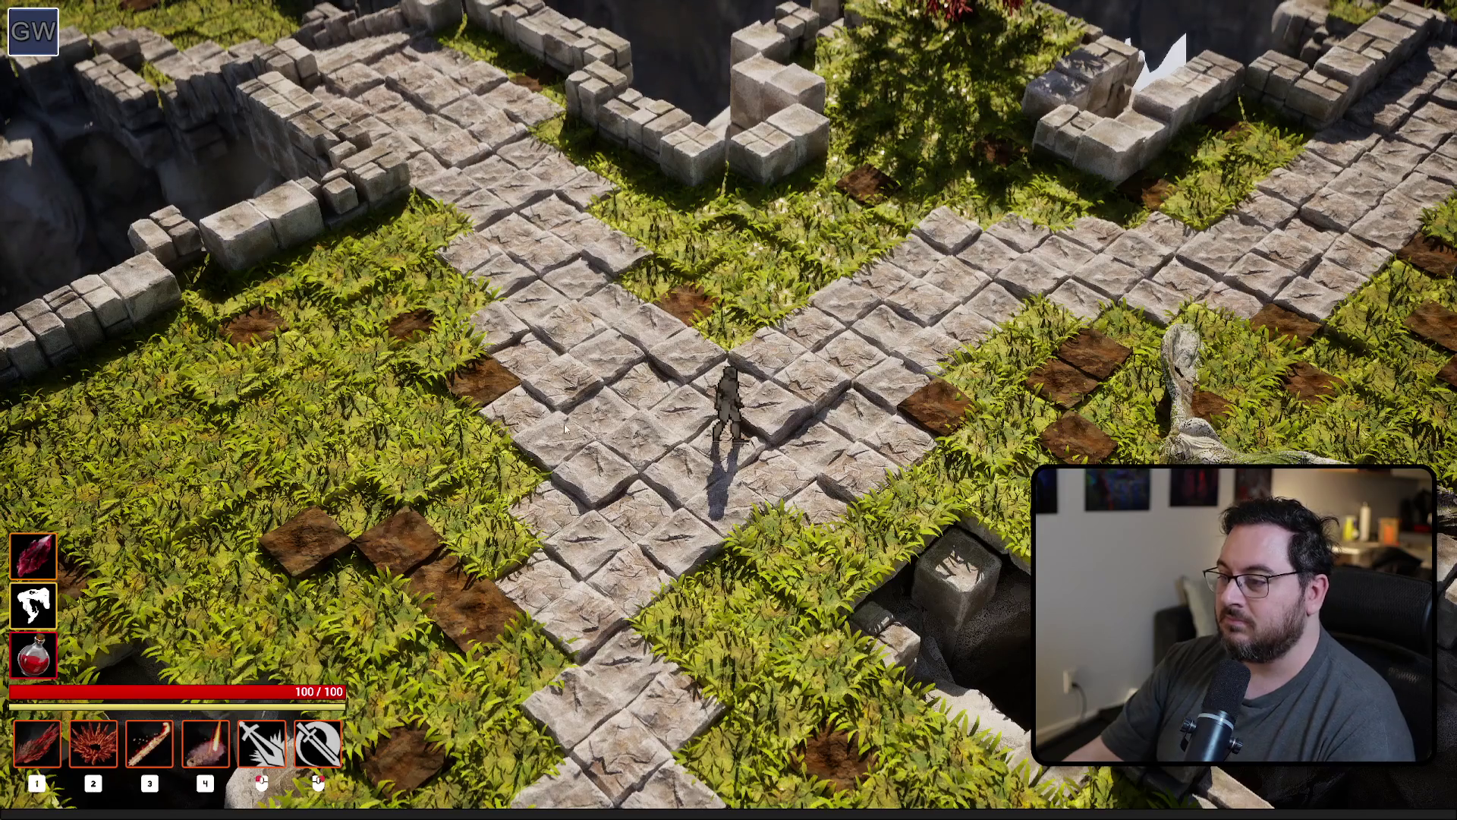
key("Tab")
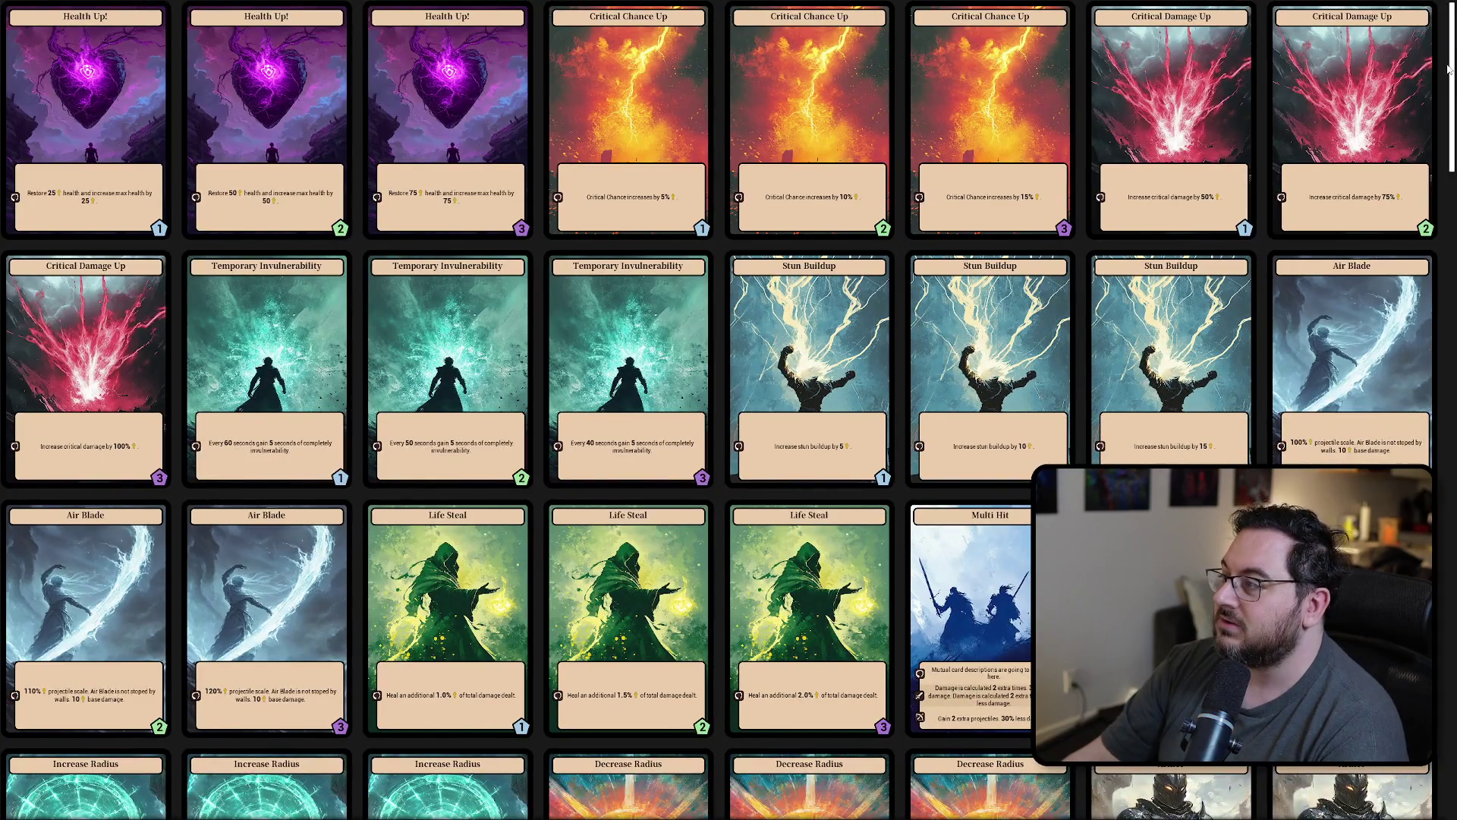
left_click_drag(1453, 64, 1412, 414)
scroll(1412, 413, "down", 1)
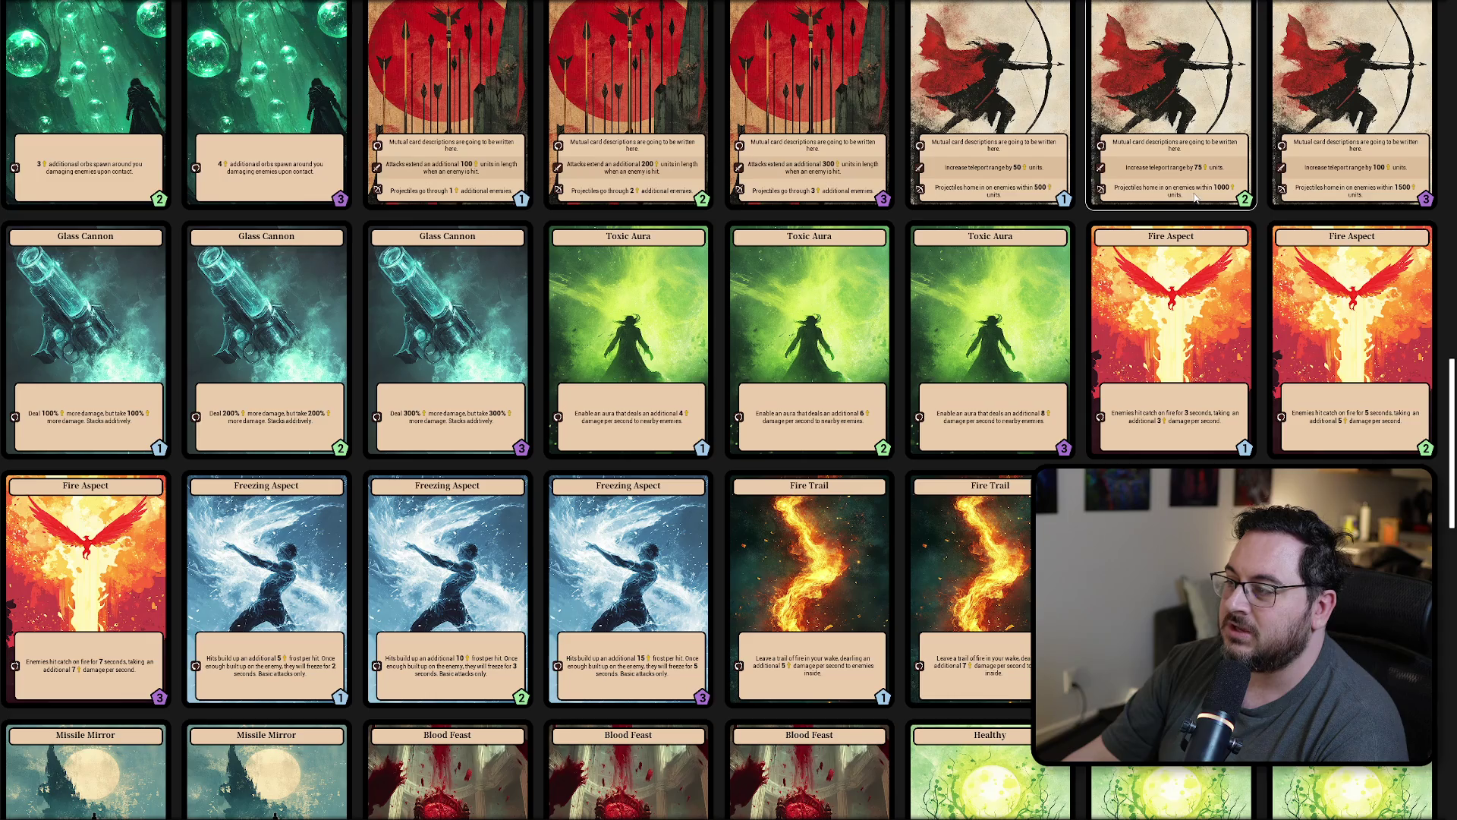
scroll(1124, 289, "down", 3)
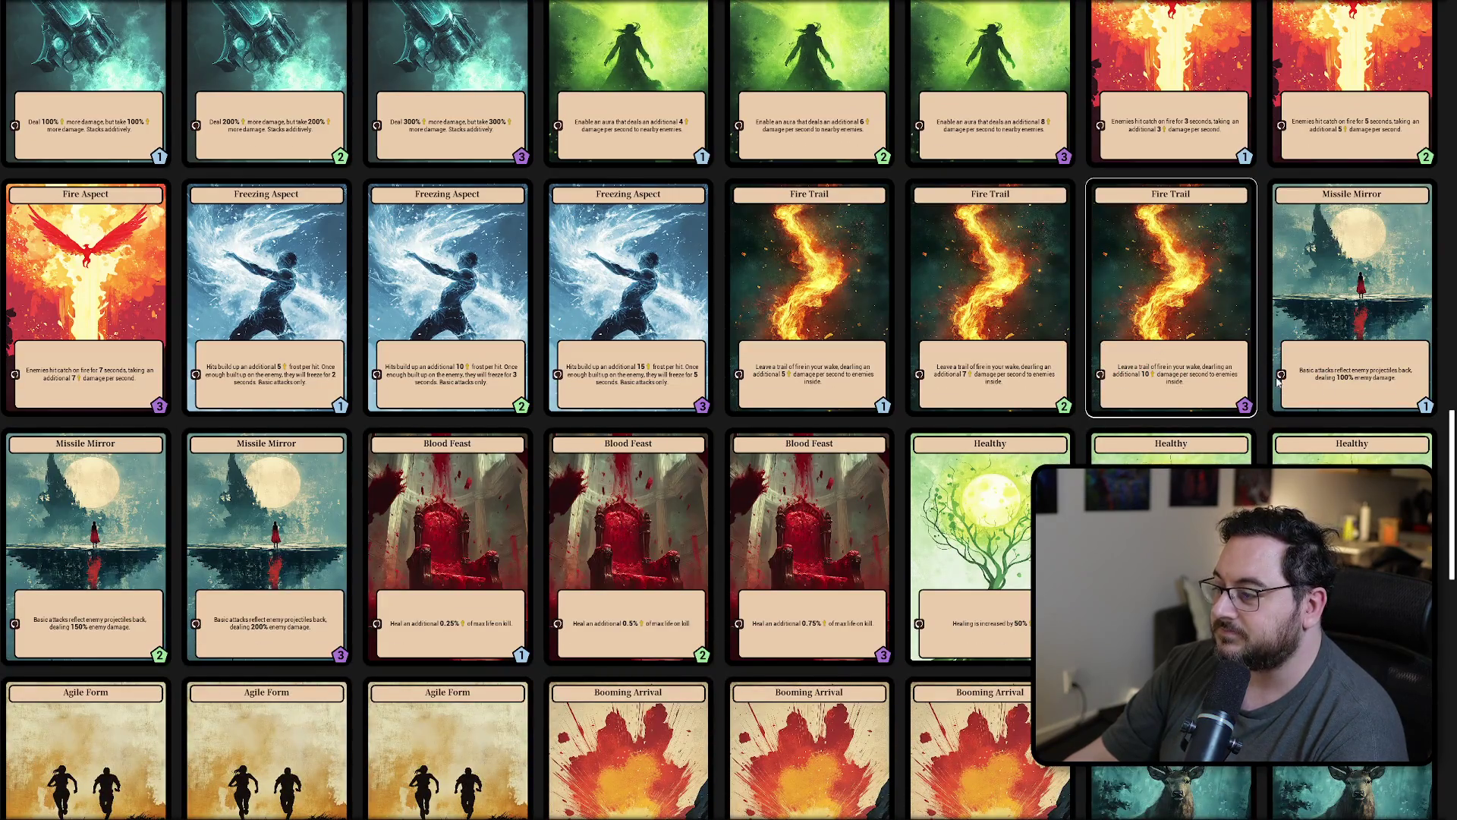
left_click_drag(1451, 455, 1451, 96)
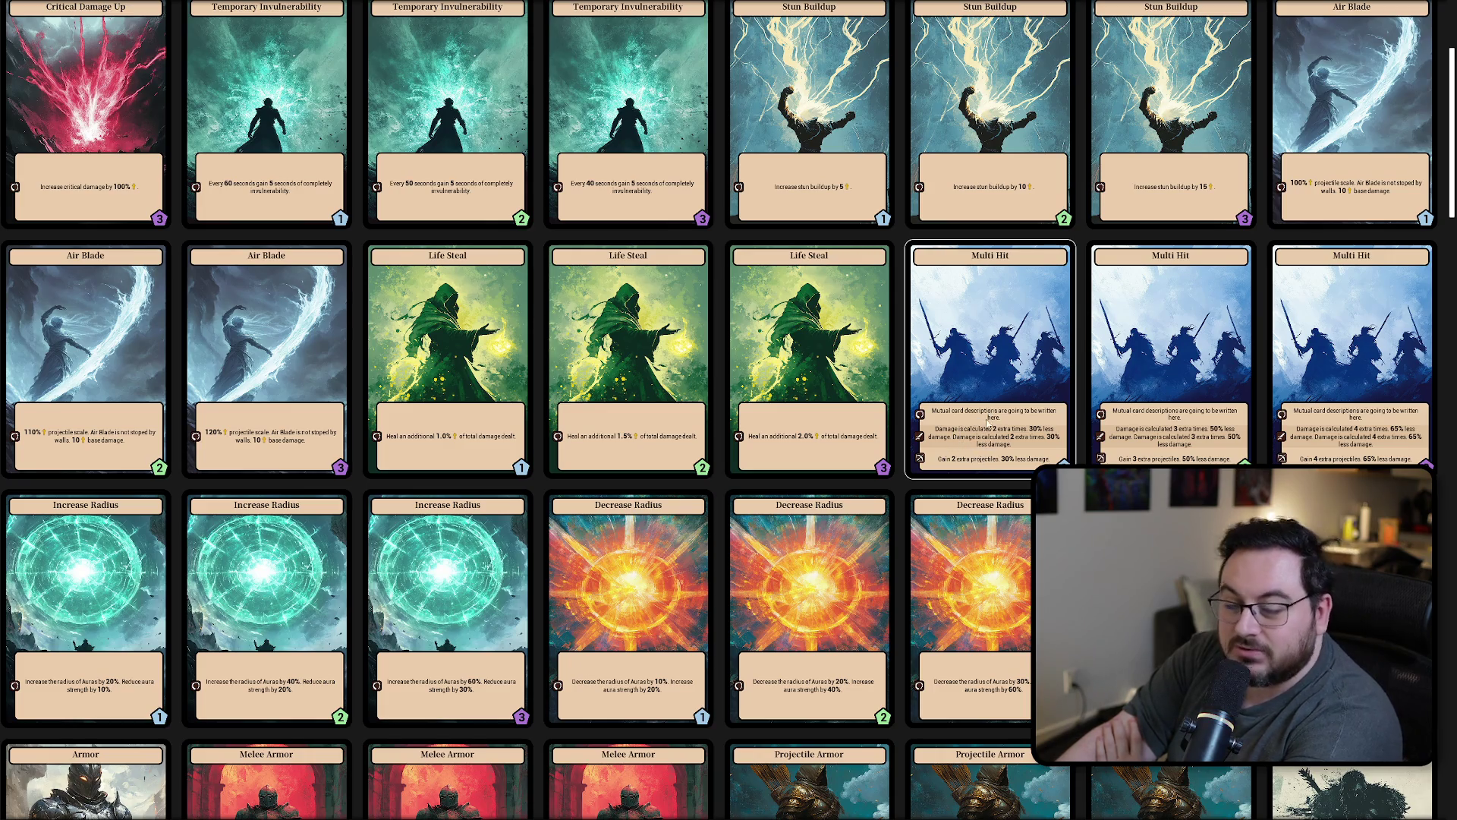
scroll(961, 433, "down", 1)
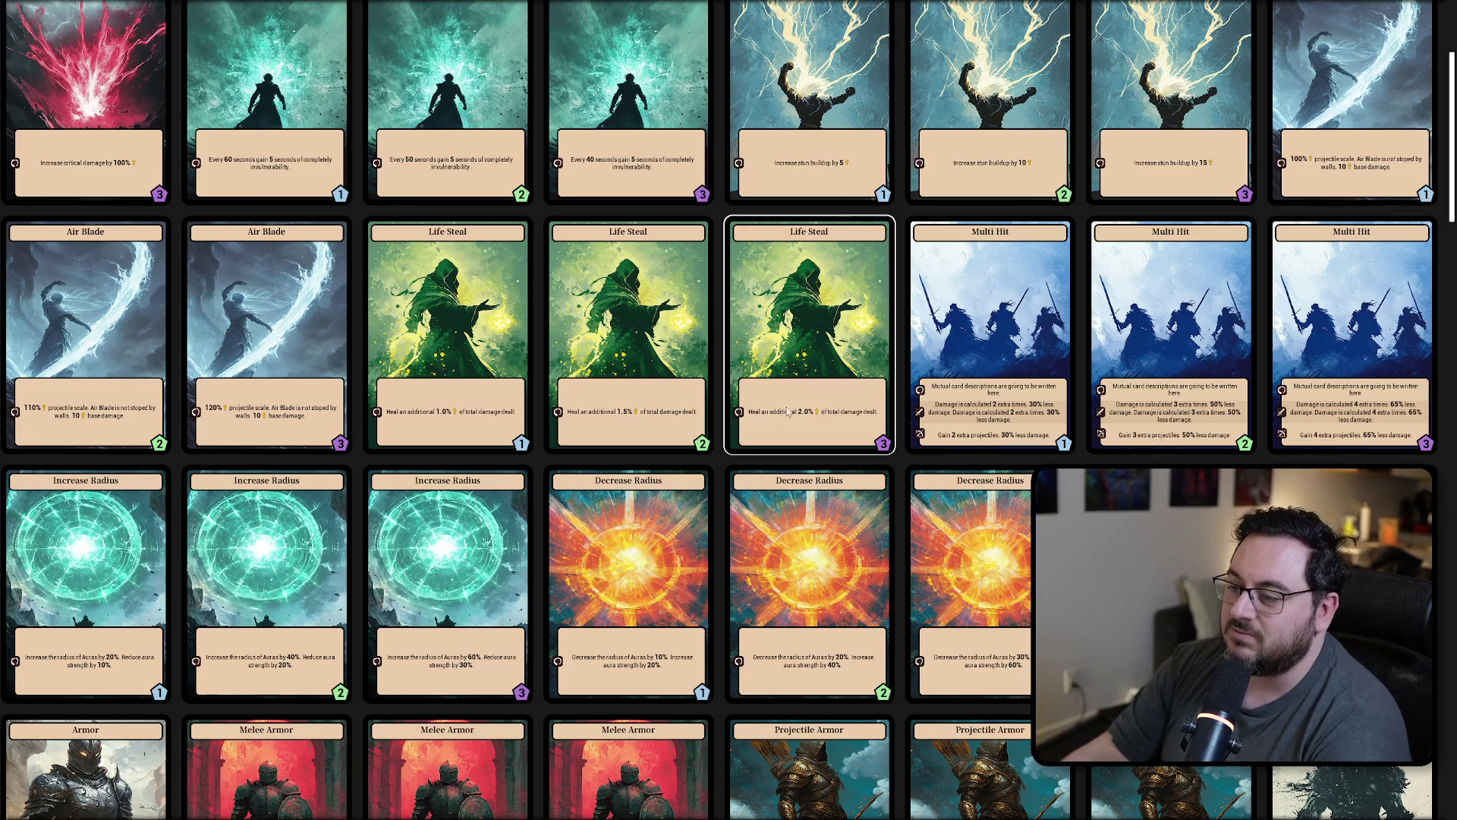
scroll(821, 410, "down", 8)
scroll(868, 407, "down", 2)
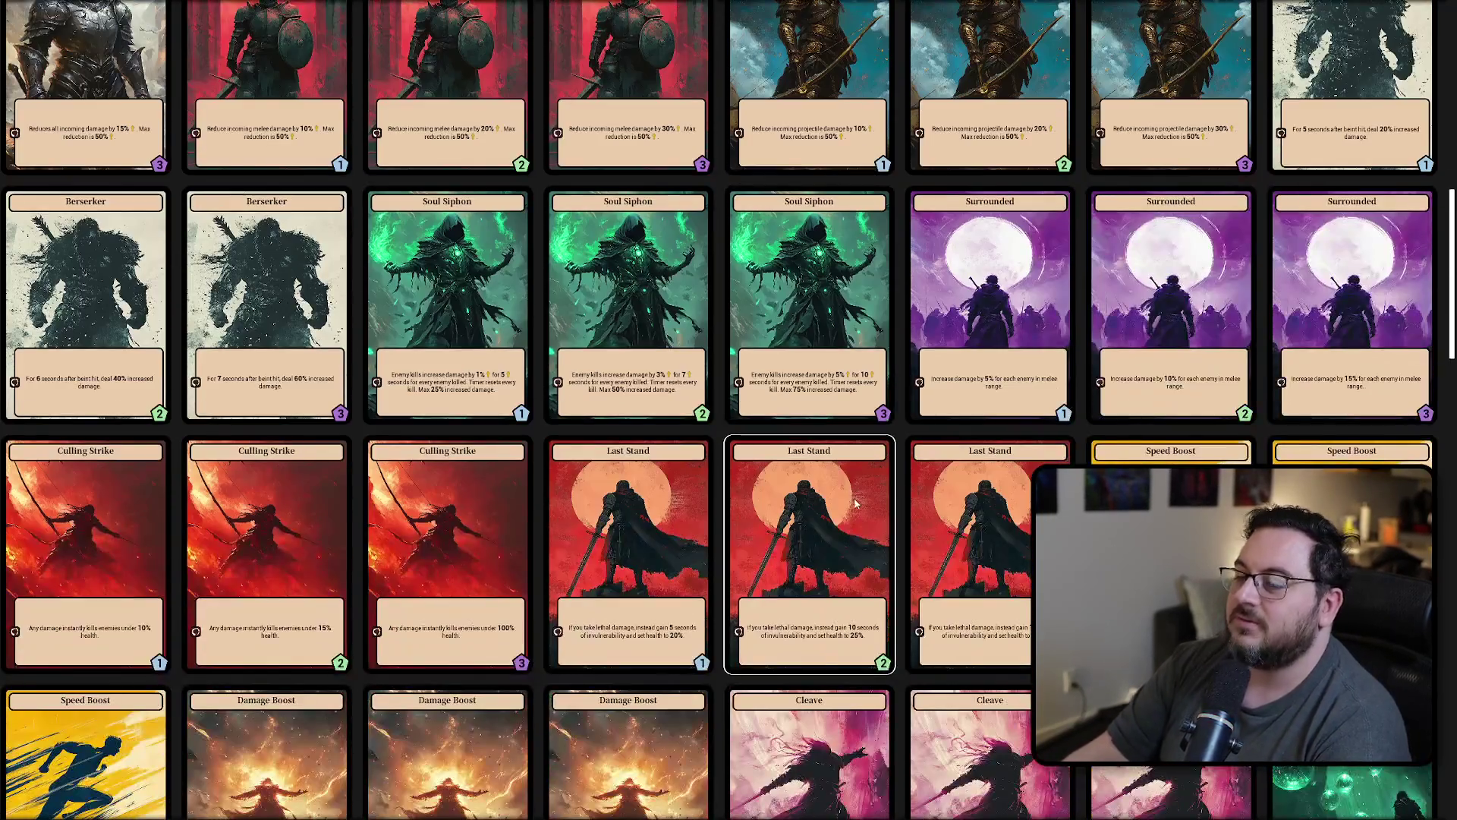
scroll(619, 380, "down", 12)
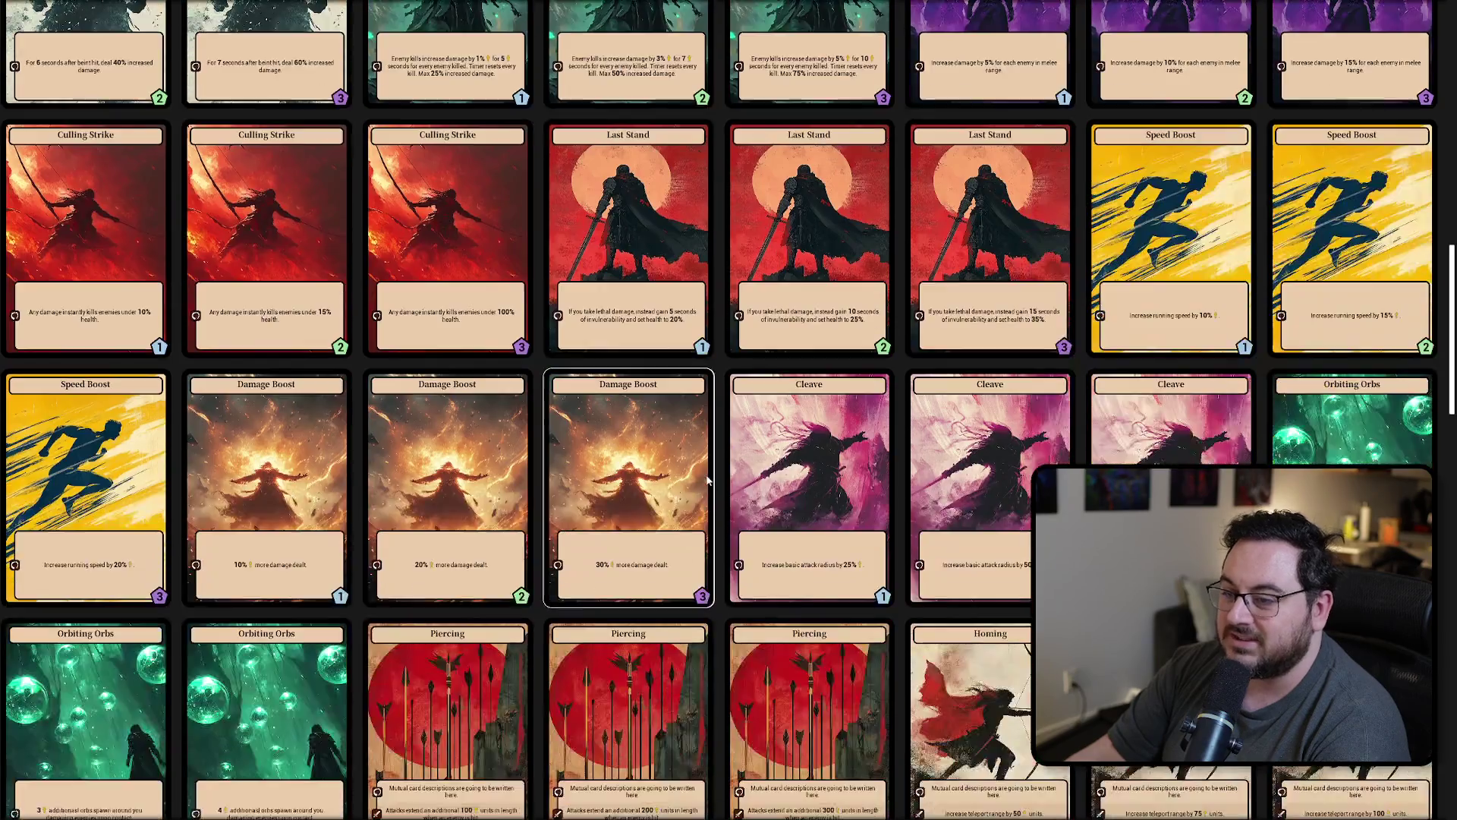
scroll(738, 495, "down", 3)
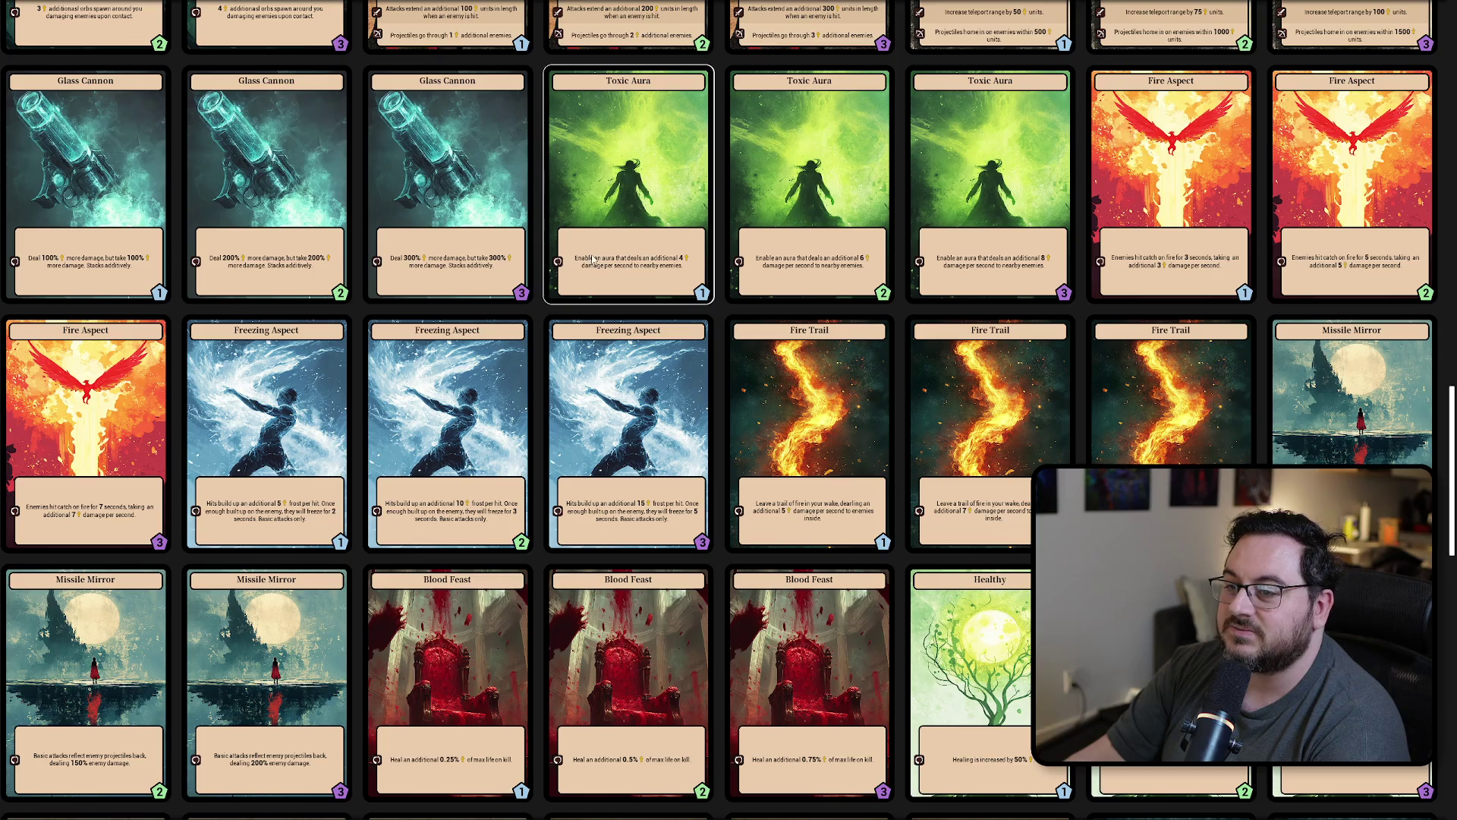
scroll(622, 261, "down", 7)
scroll(652, 262, "up", 1)
scroll(651, 262, "up", 1)
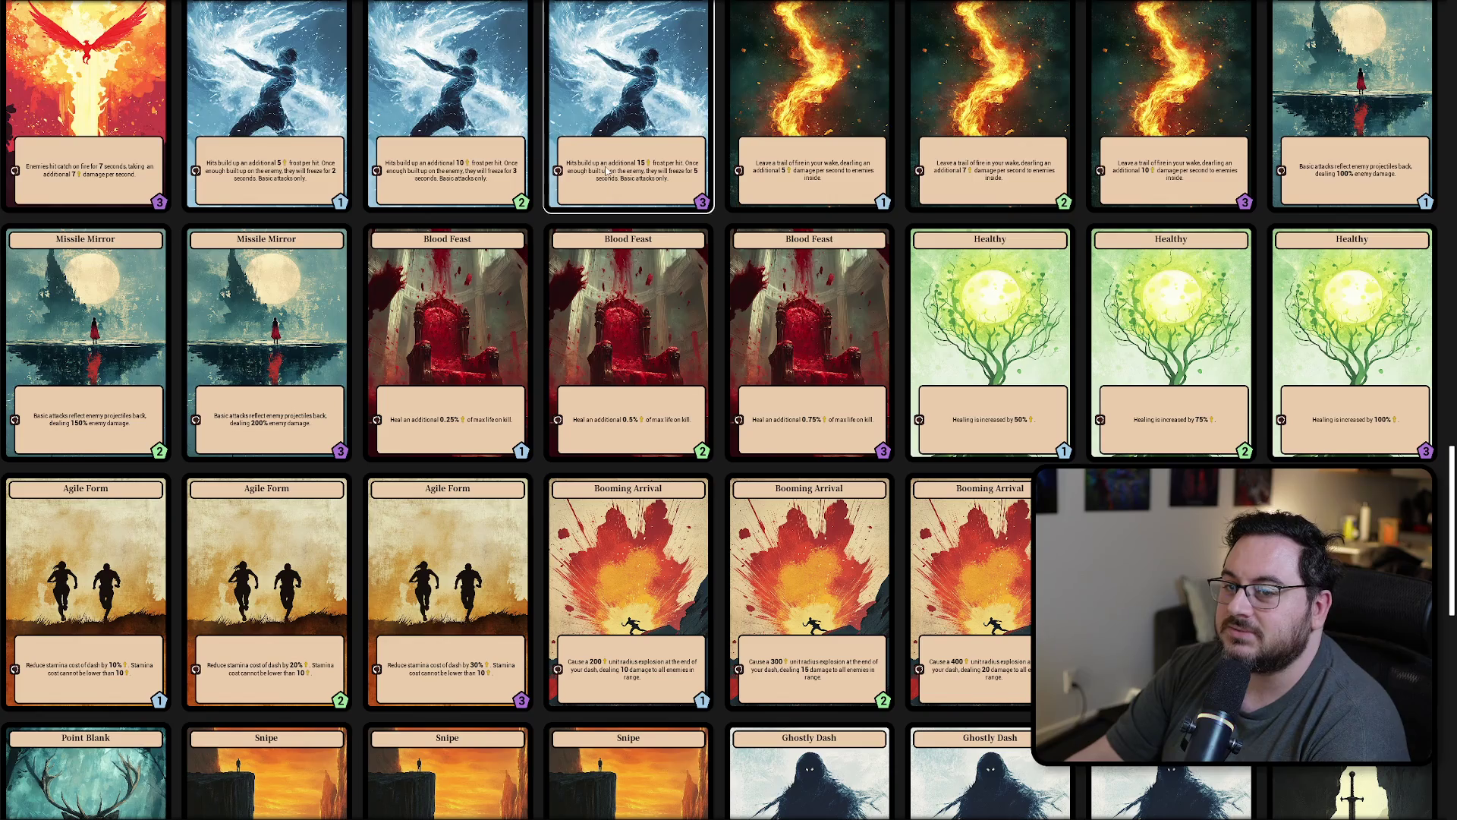
scroll(627, 195, "down", 10)
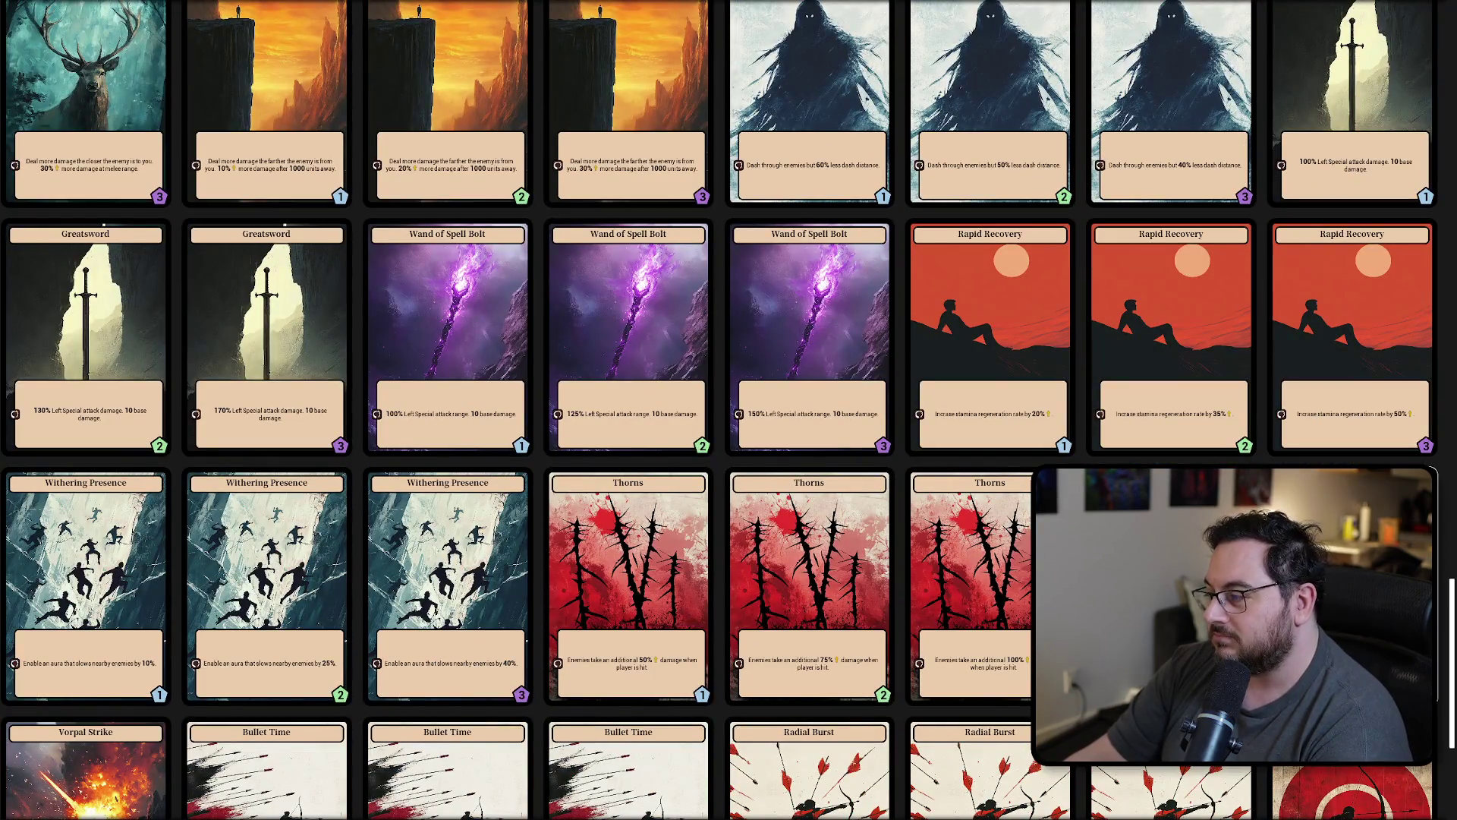
mouse_move(1450, 630)
left_mouse_down()
mouse_move(1452, 719)
mouse_move(1452, 129)
left_mouse_up()
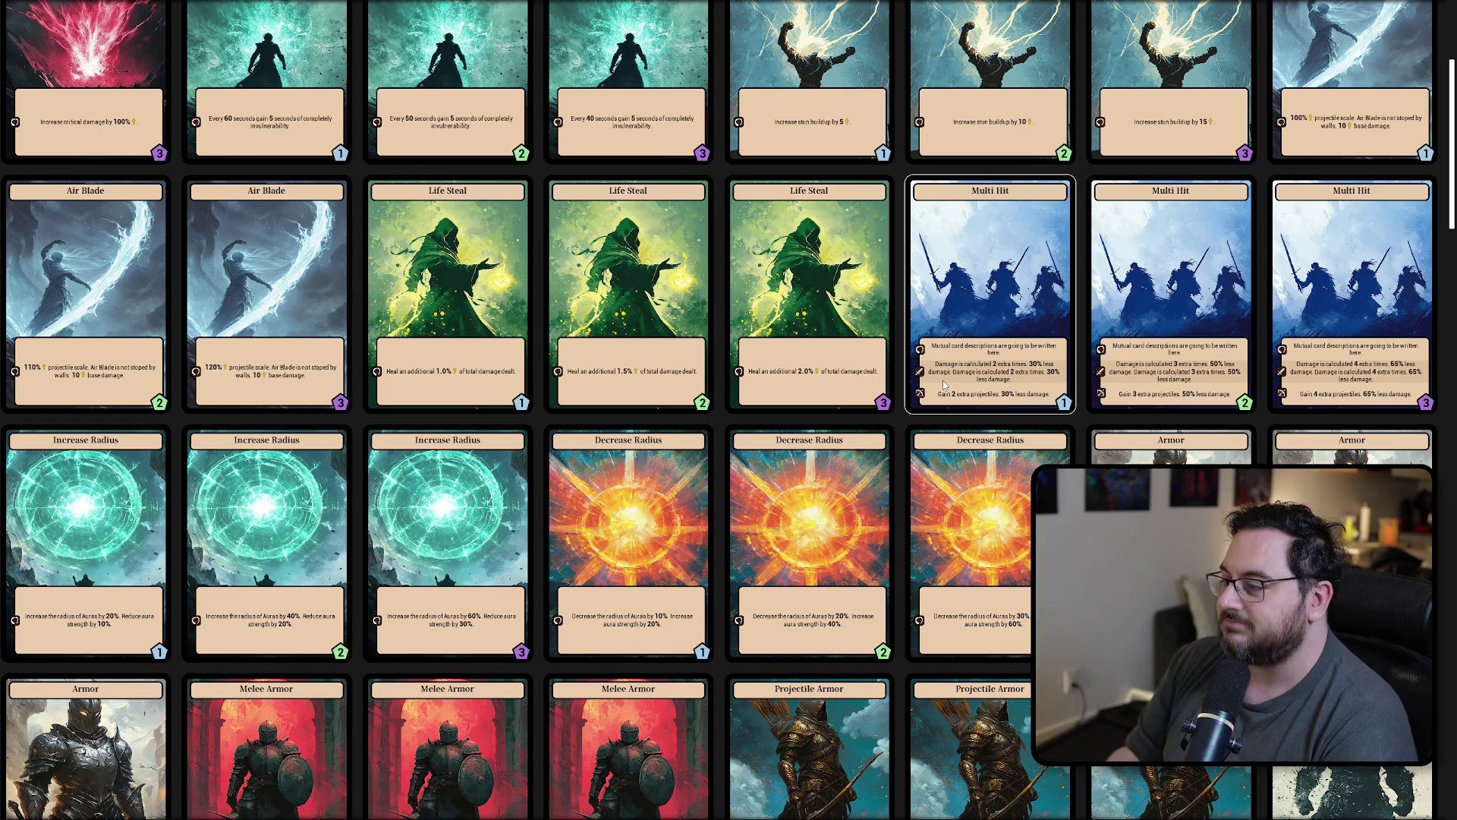
Step: Scroll the card grid back up to the top
scroll(949, 395, "up", 4)
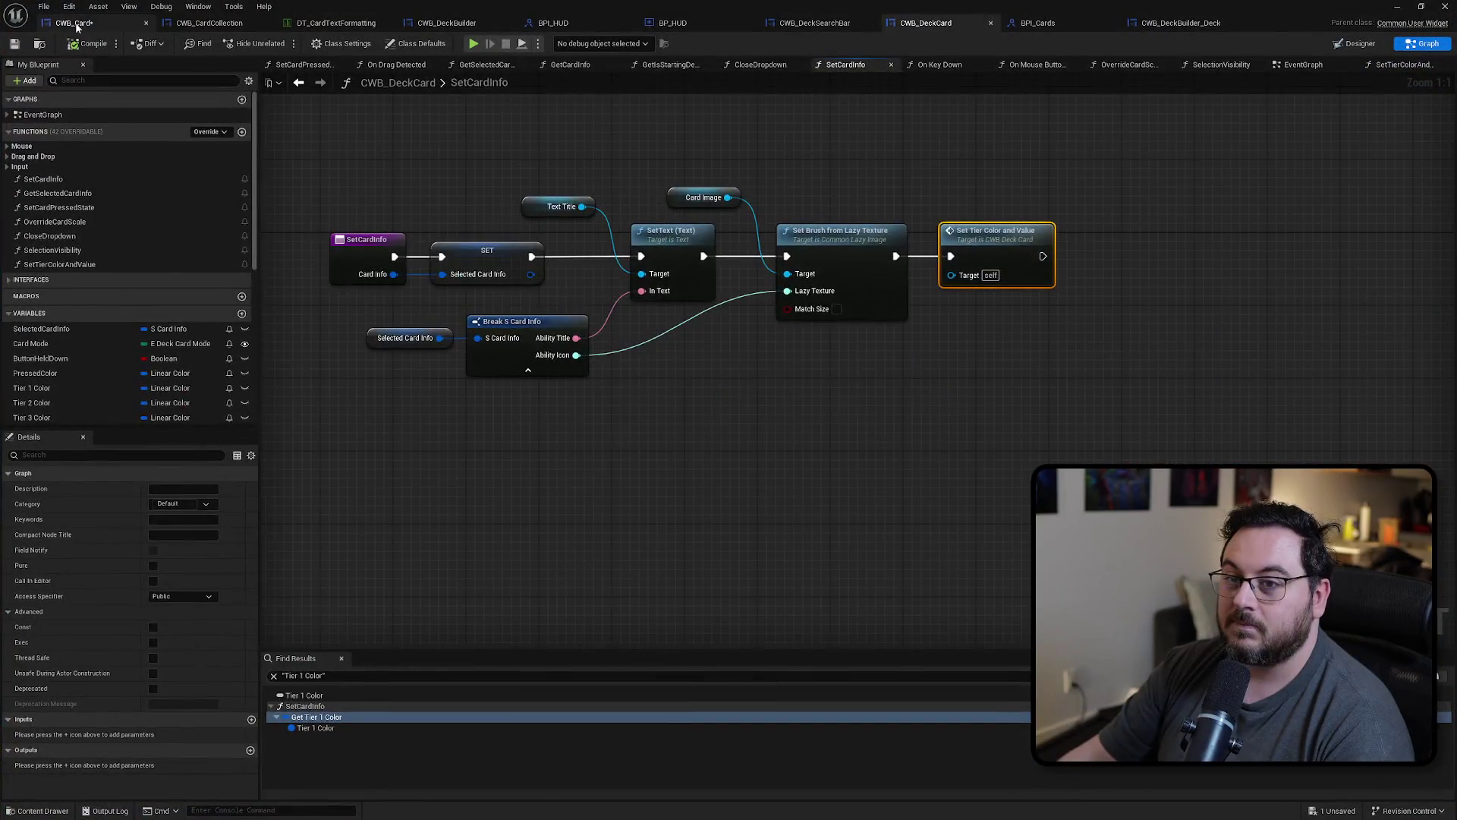
Step: Bring up the CWB_Card blueprint graph and save it with Ctrl+S
left_click(74, 22)
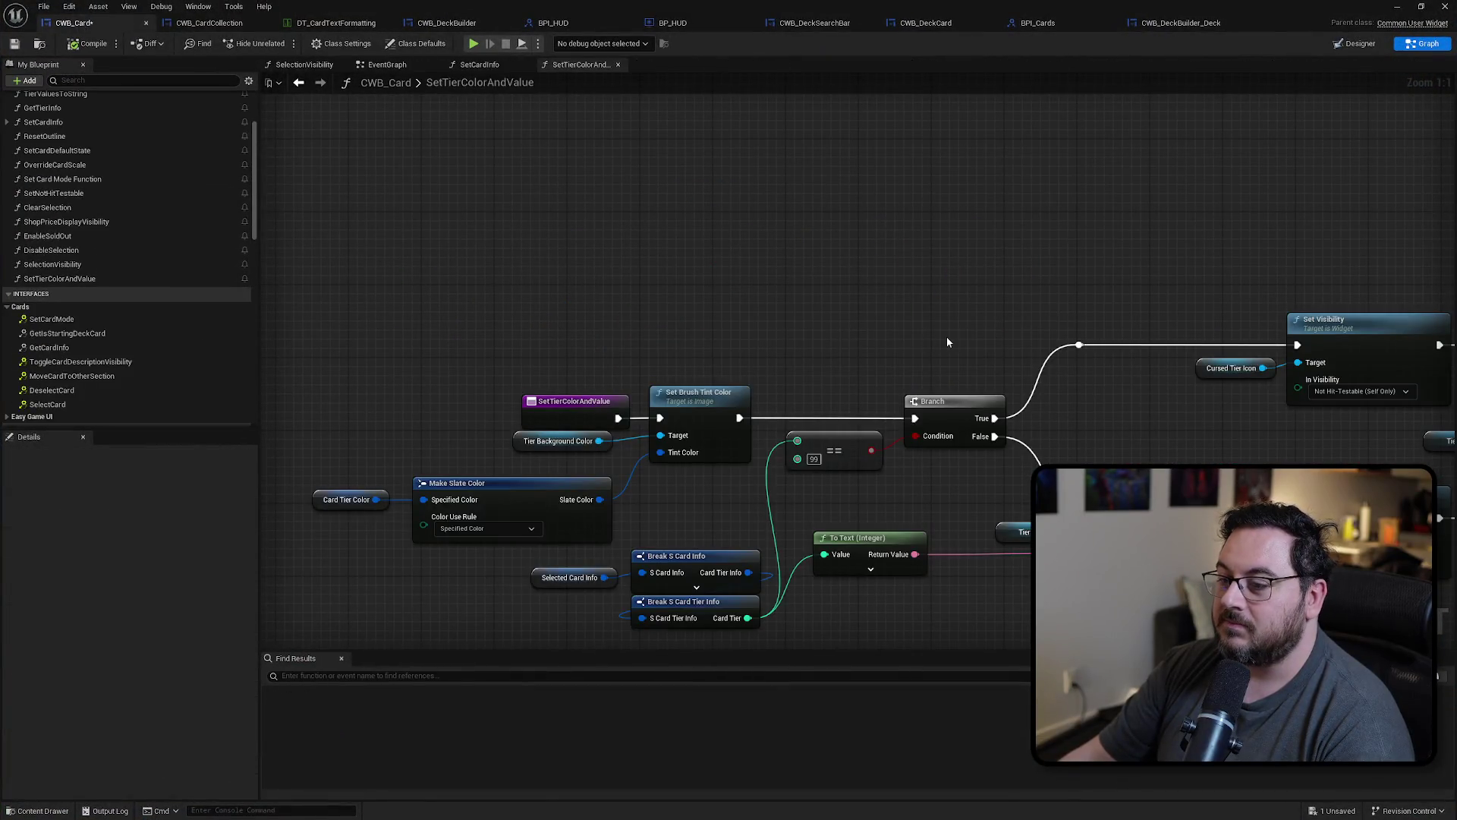
scroll(1079, 344, "down", 5)
scroll(1025, 263, "up", 1)
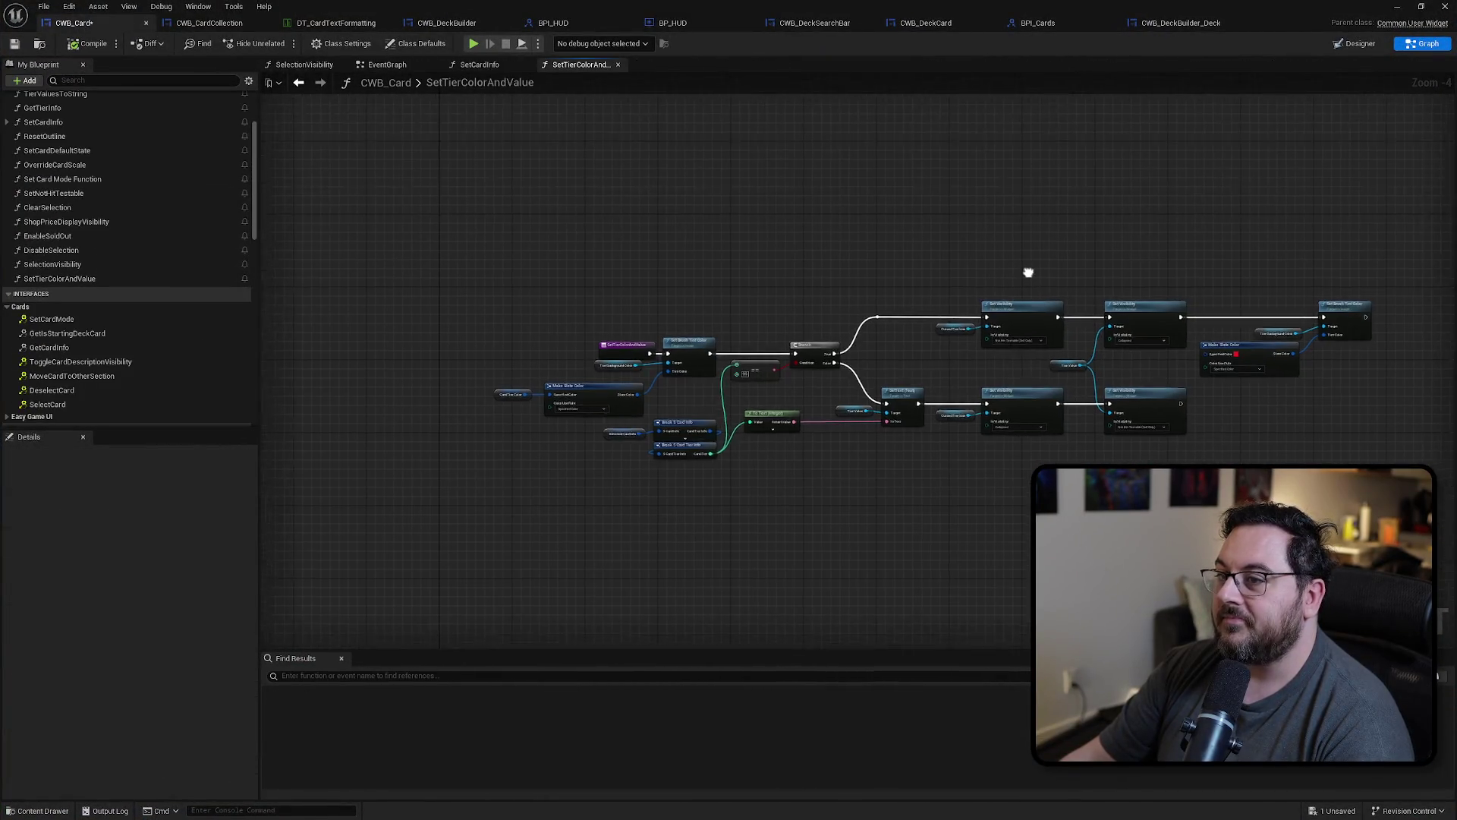
left_click_drag(882, 266, 981, 272)
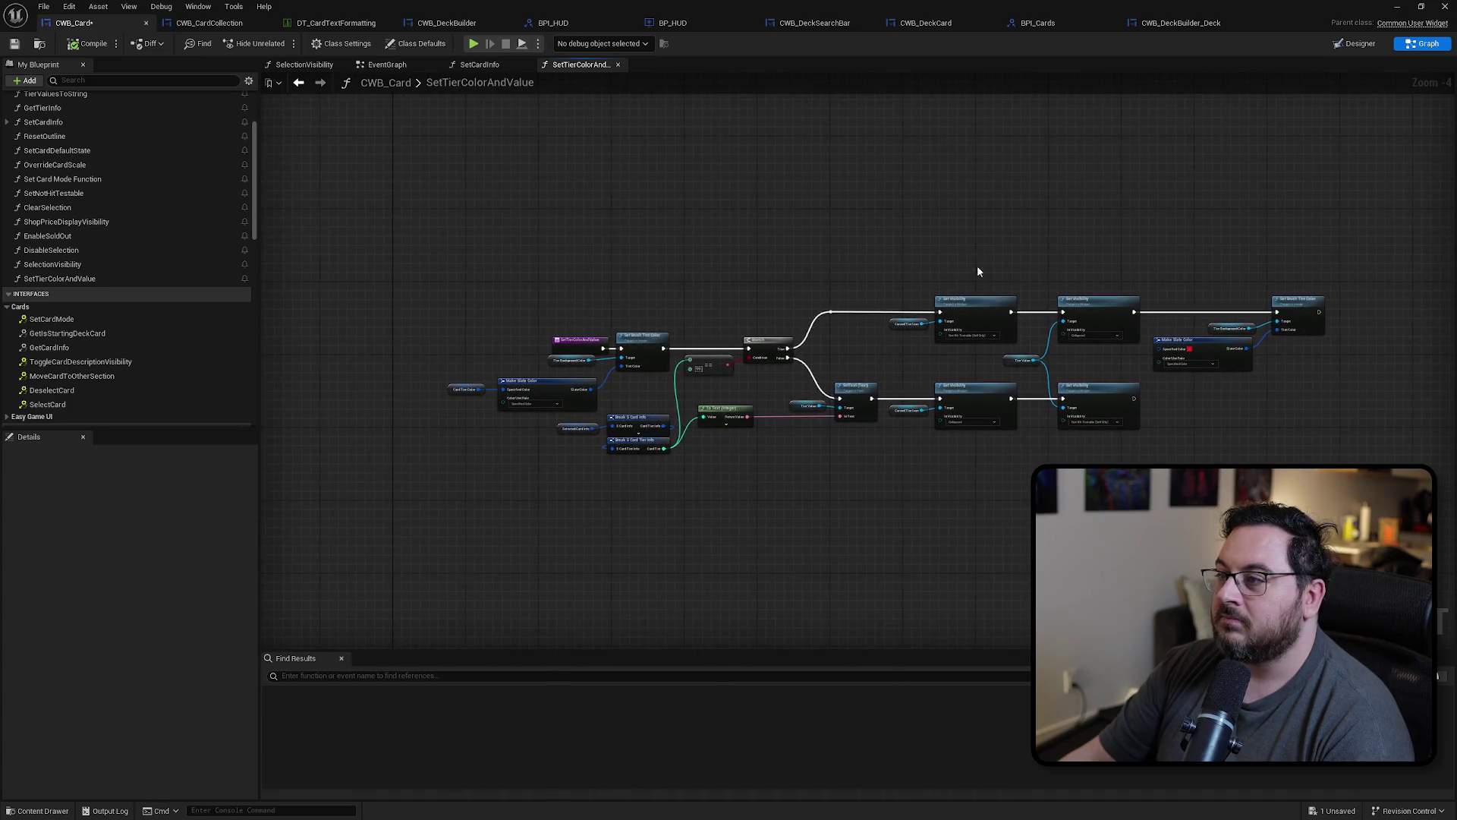
left_click_drag(872, 261, 908, 264)
key("ctrl+s")
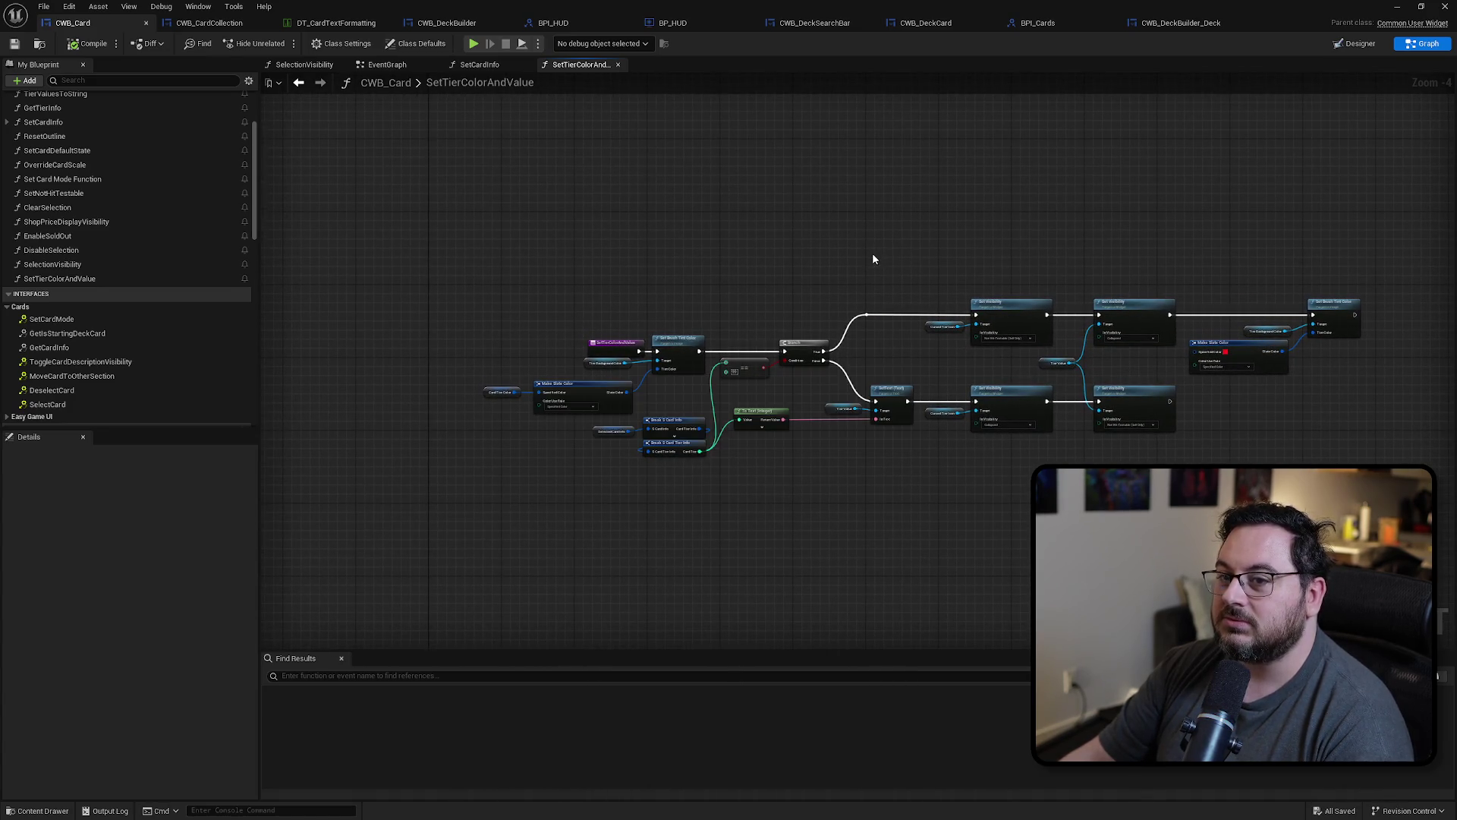
Step: Return to CWB_Card's EventGraph and review the Card Selected Dispatch and Event Tick sections
left_click(1355, 43)
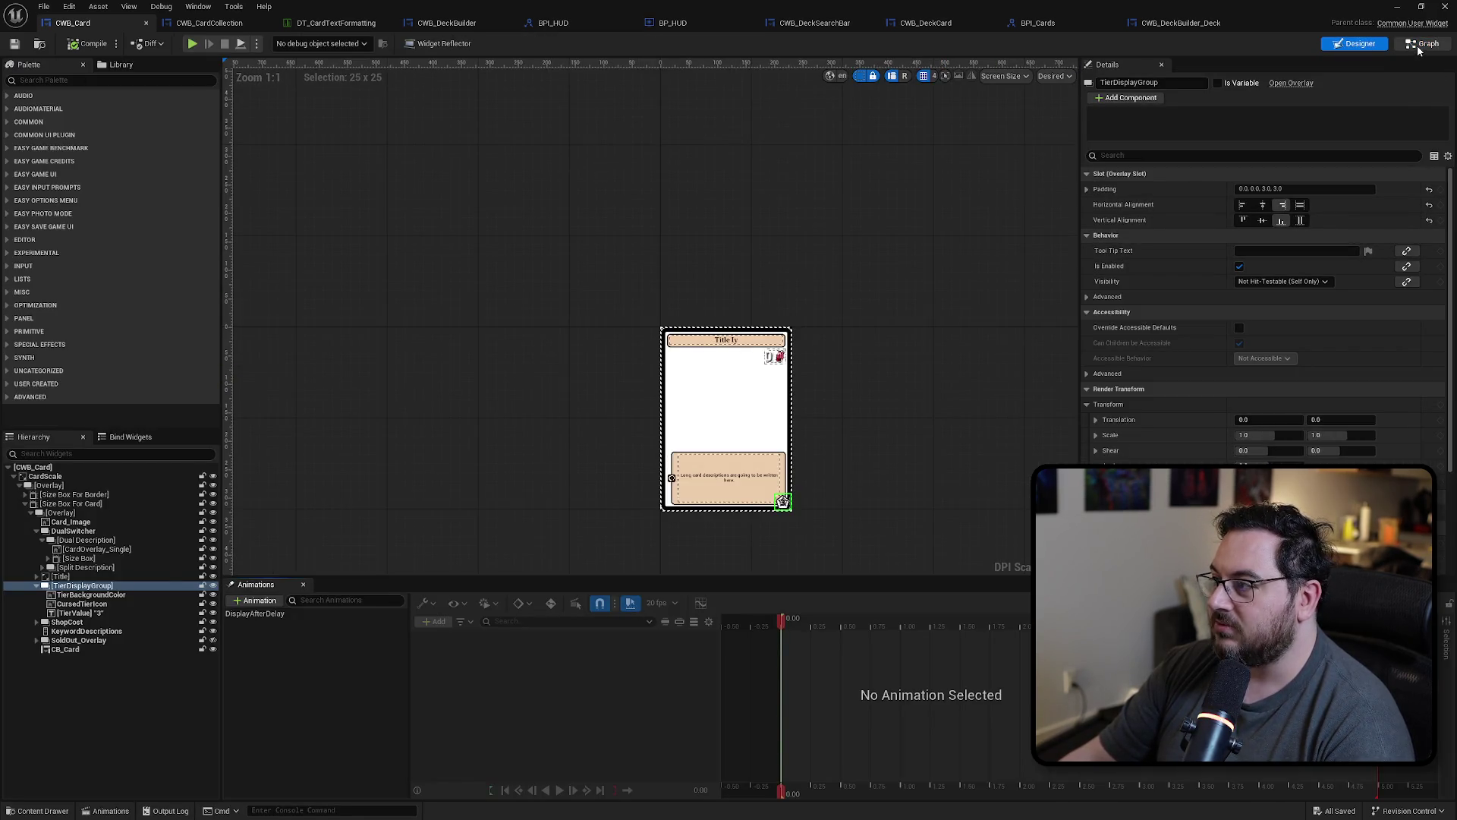
left_click(1423, 43)
left_click(388, 64)
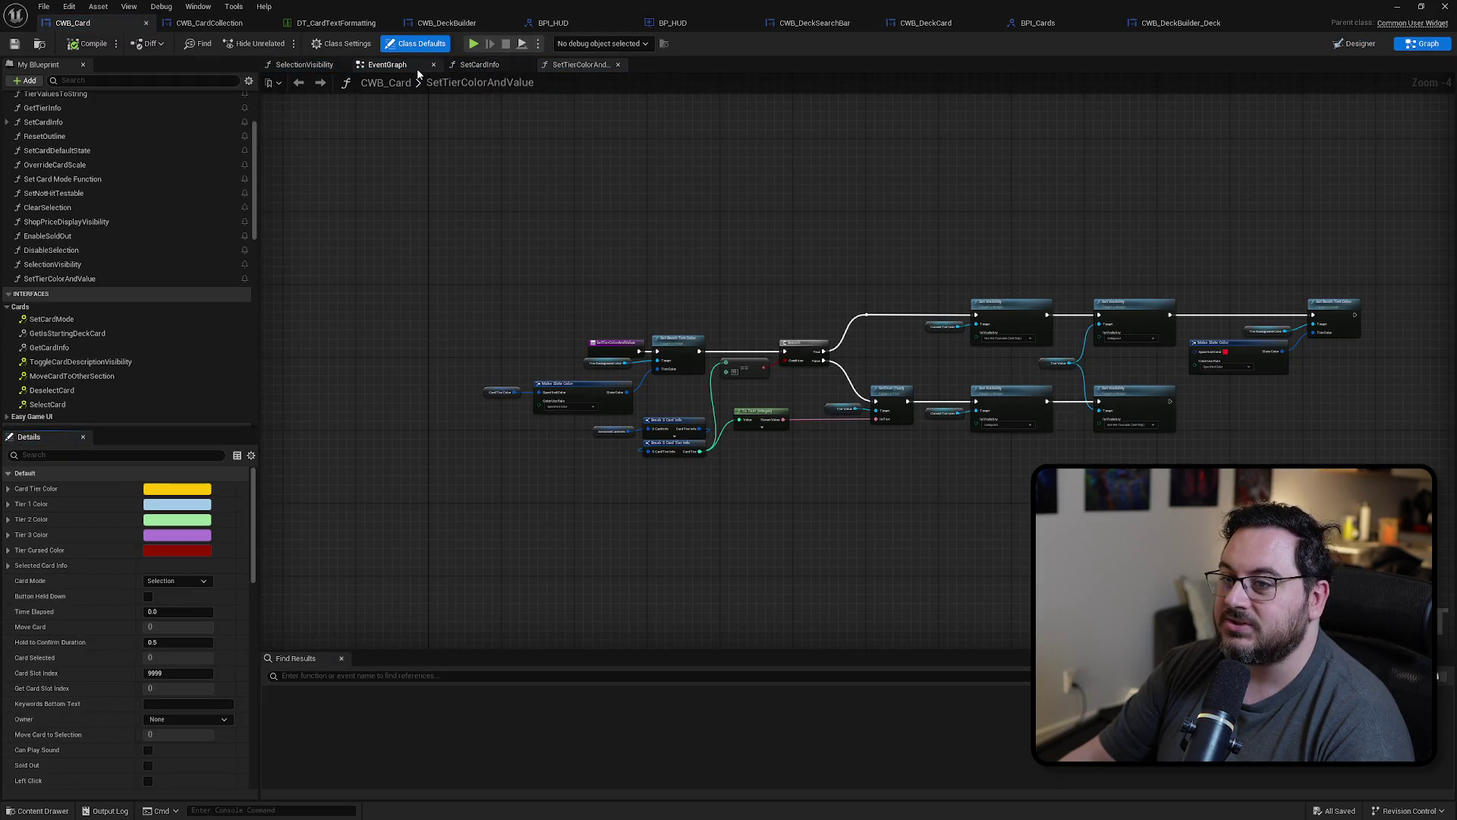
scroll(965, 339, "down", 3)
mouse_move(965, 339)
left_mouse_down()
mouse_move(390, 417)
mouse_move(364, 404)
left_mouse_up()
scroll(487, 282, "up", 2)
mouse_move(487, 282)
left_mouse_down()
mouse_move(399, 279)
mouse_move(1122, 295)
mouse_move(1106, 307)
left_mouse_up()
Step: Inspect the comment boxes, Do Once/Branch and Mouse Enter/Leave logic, then show the Designer layout
scroll(516, 289, "up", 2)
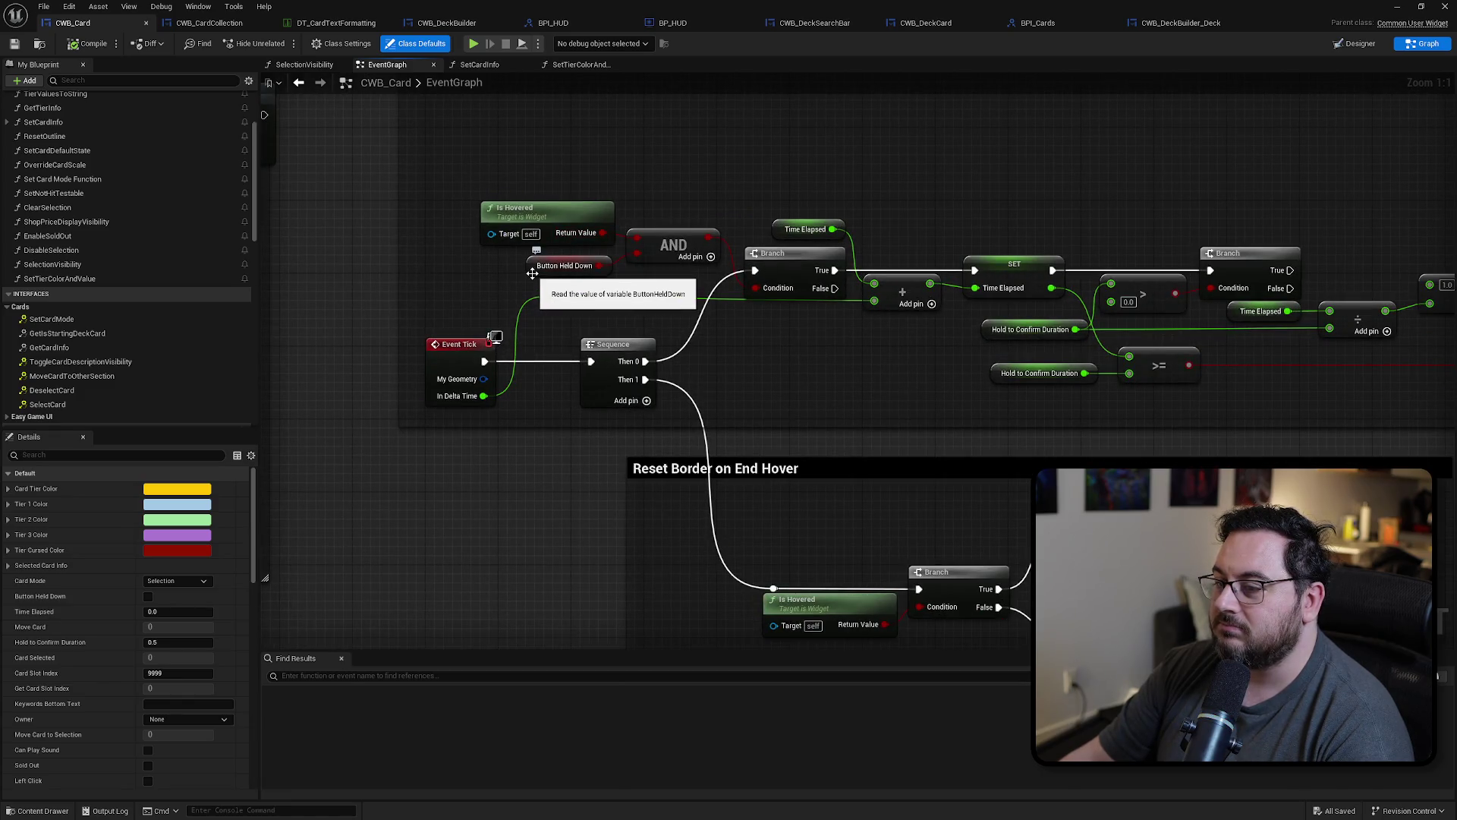
scroll(637, 316, "down", 7)
left_click_drag(638, 316, 868, 311)
scroll(867, 311, "up", 7)
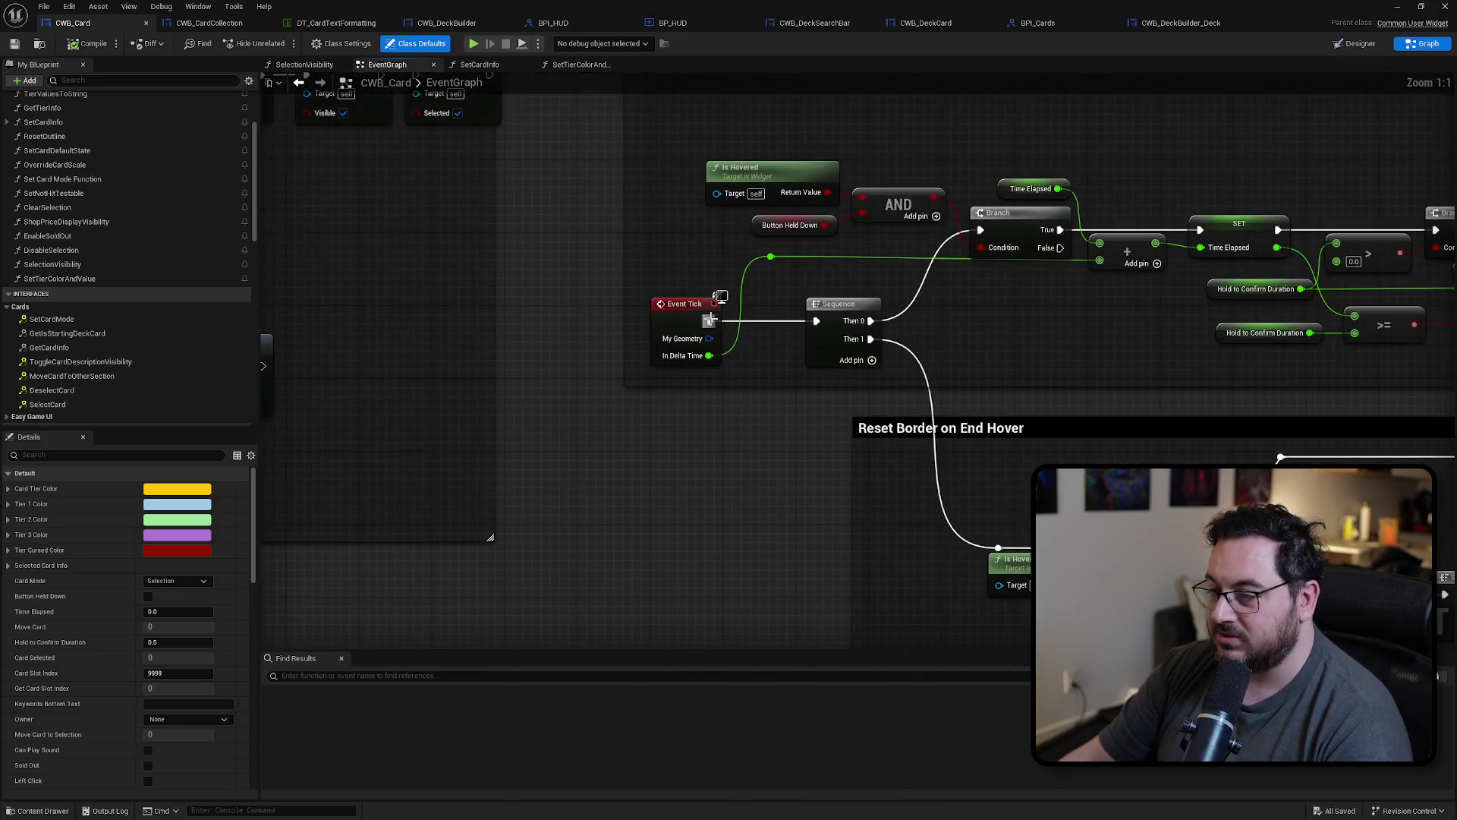
left_click_drag(934, 350, 666, 241)
left_click_drag(456, 207, 674, 249)
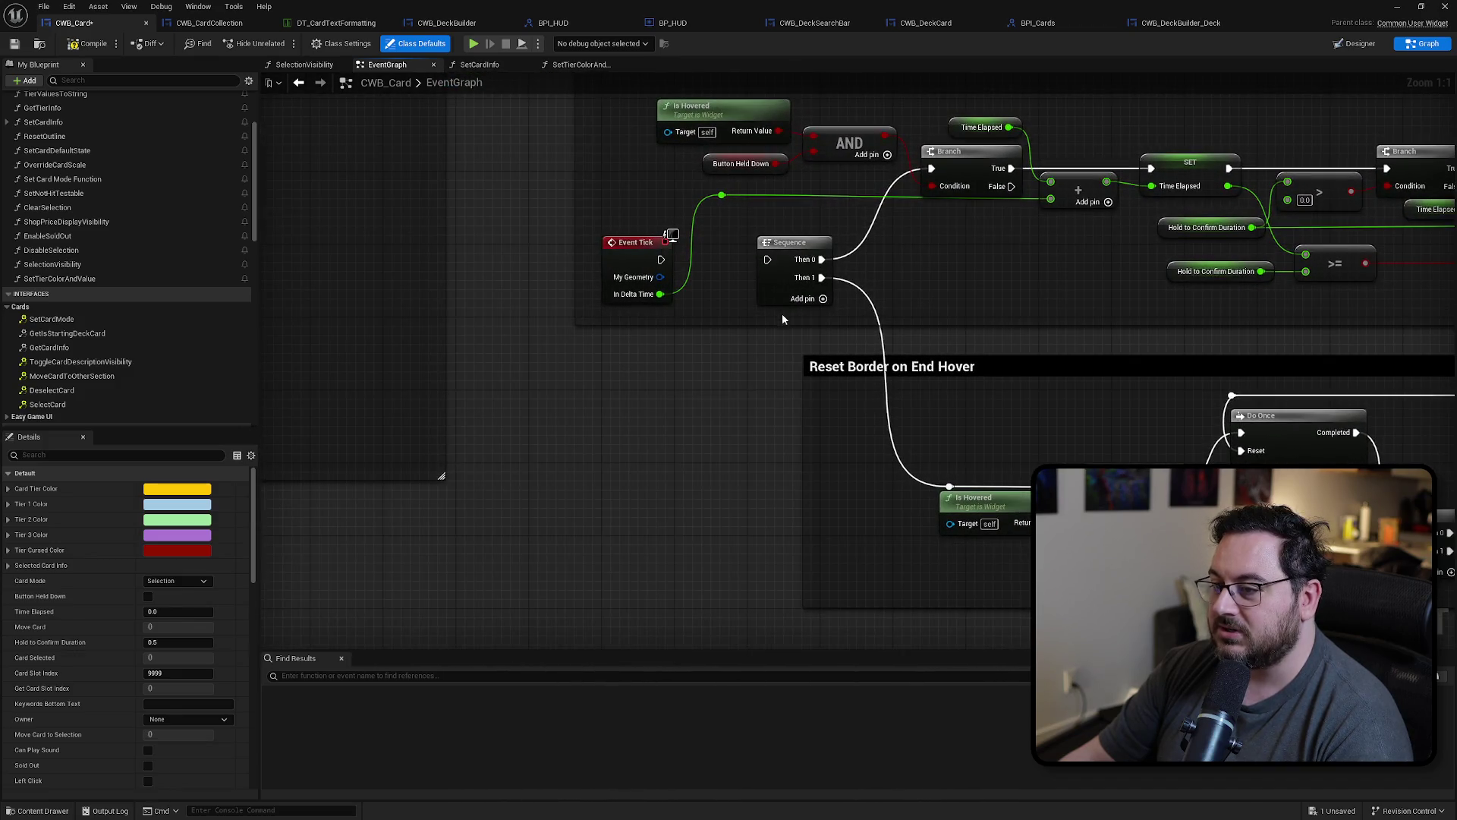
scroll(660, 369, "down", 3)
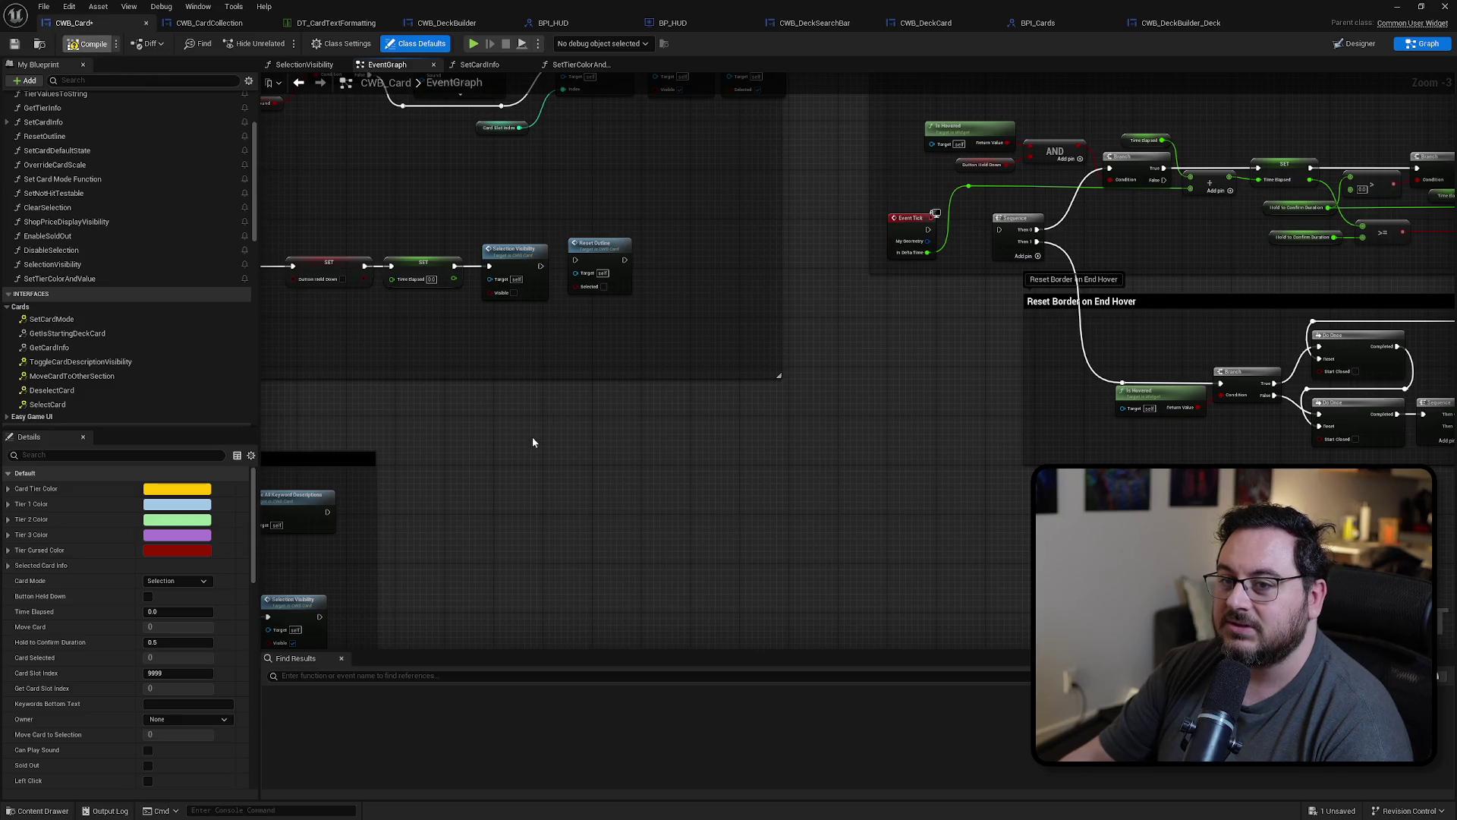
left_click_drag(350, 416, 689, 350)
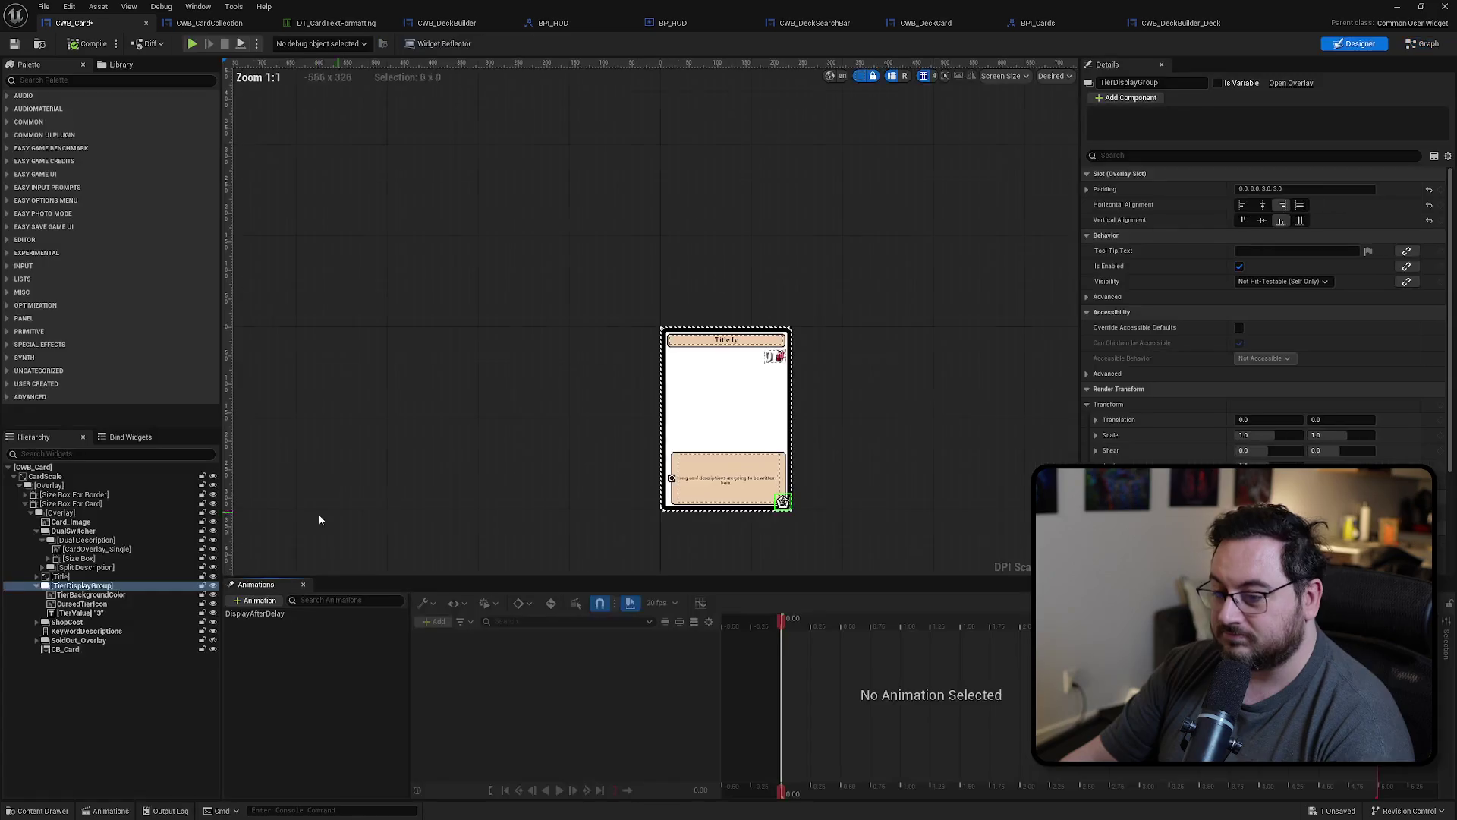
left_click(1347, 44)
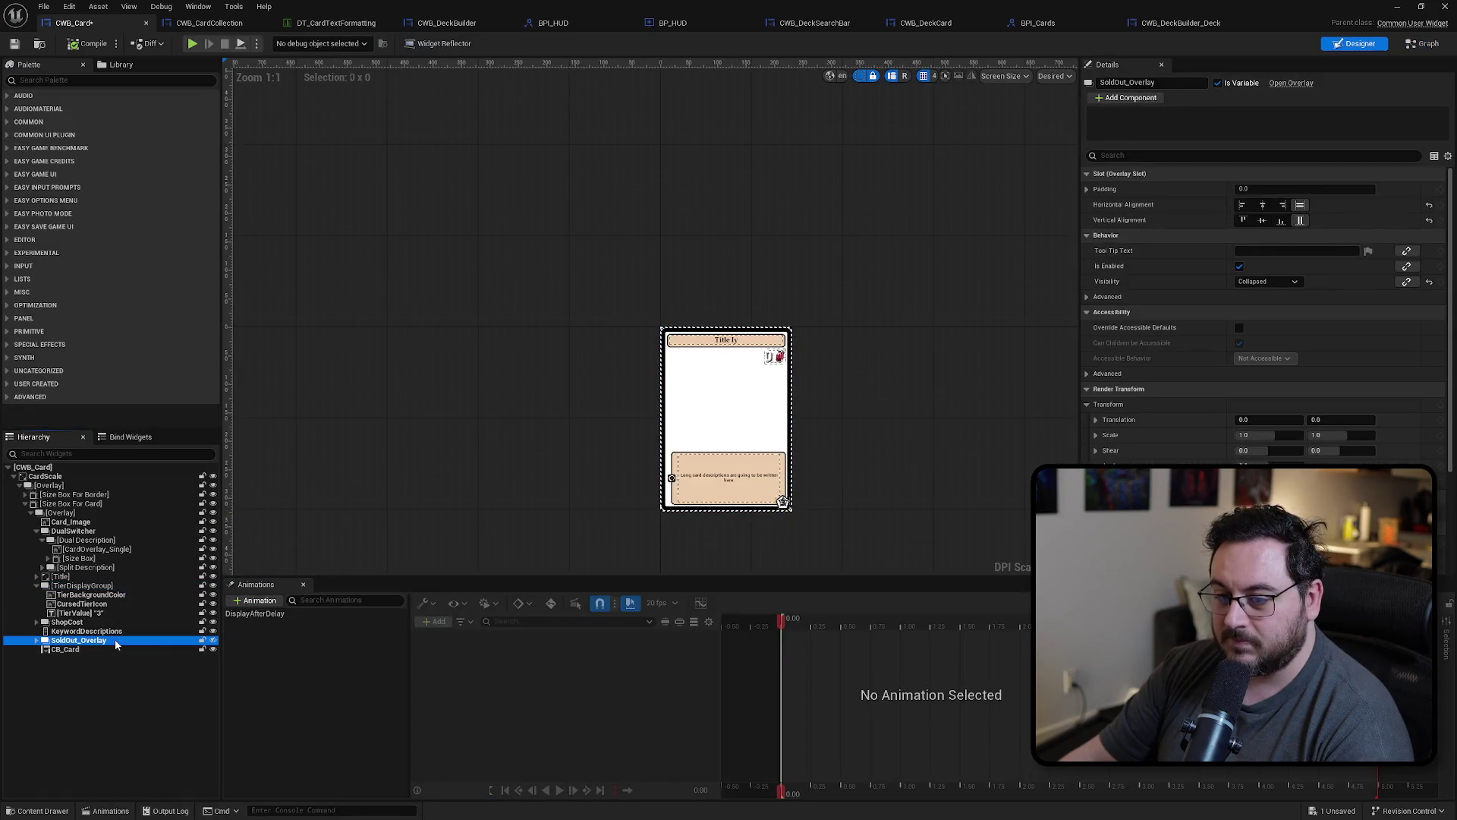
Step: Select the CB_Card button and add its On Clicked event from the Details panel
left_click(112, 649)
scroll(1185, 421, "down", 15)
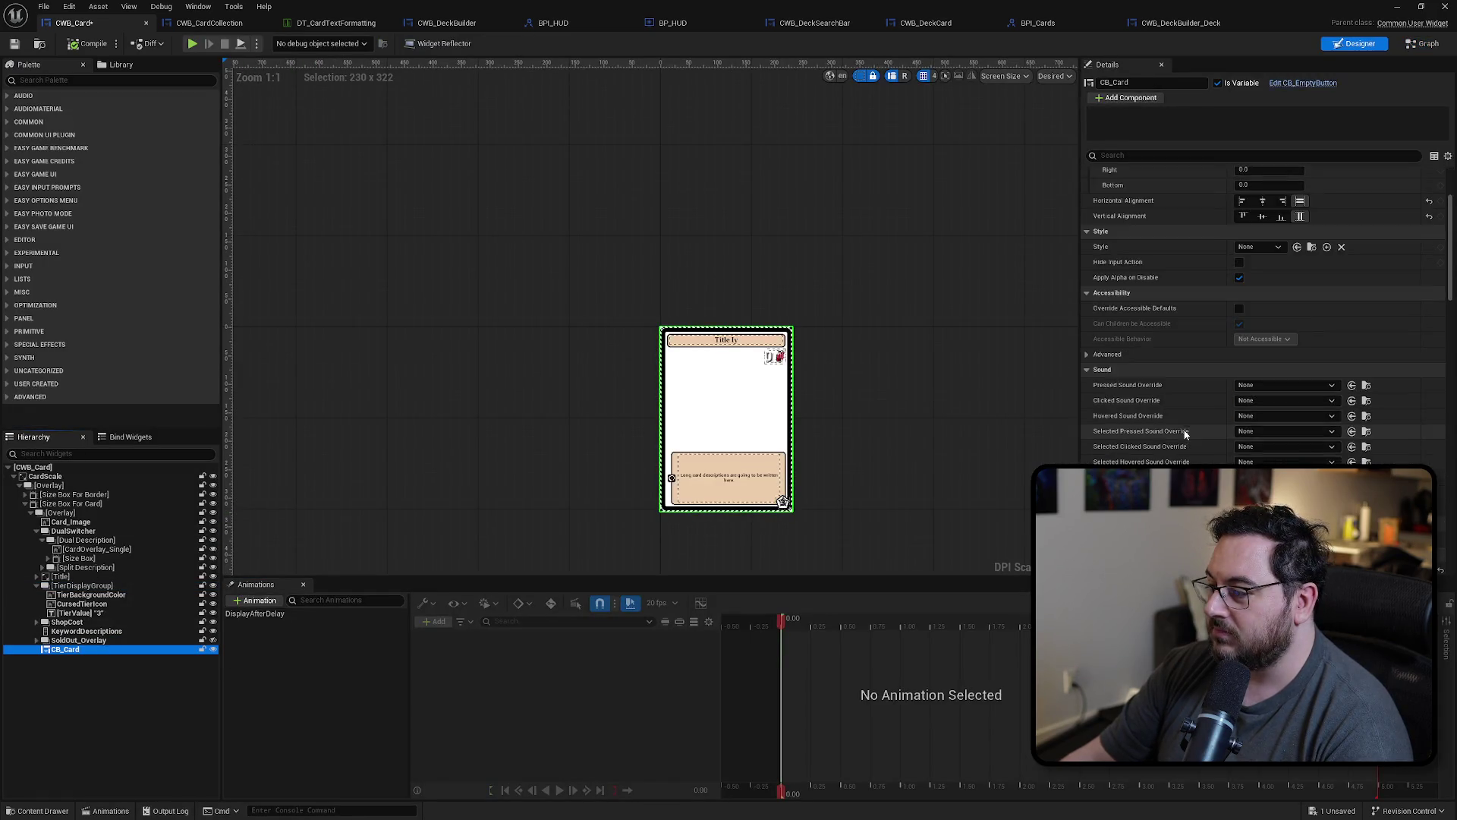
scroll(1199, 417, "down", 15)
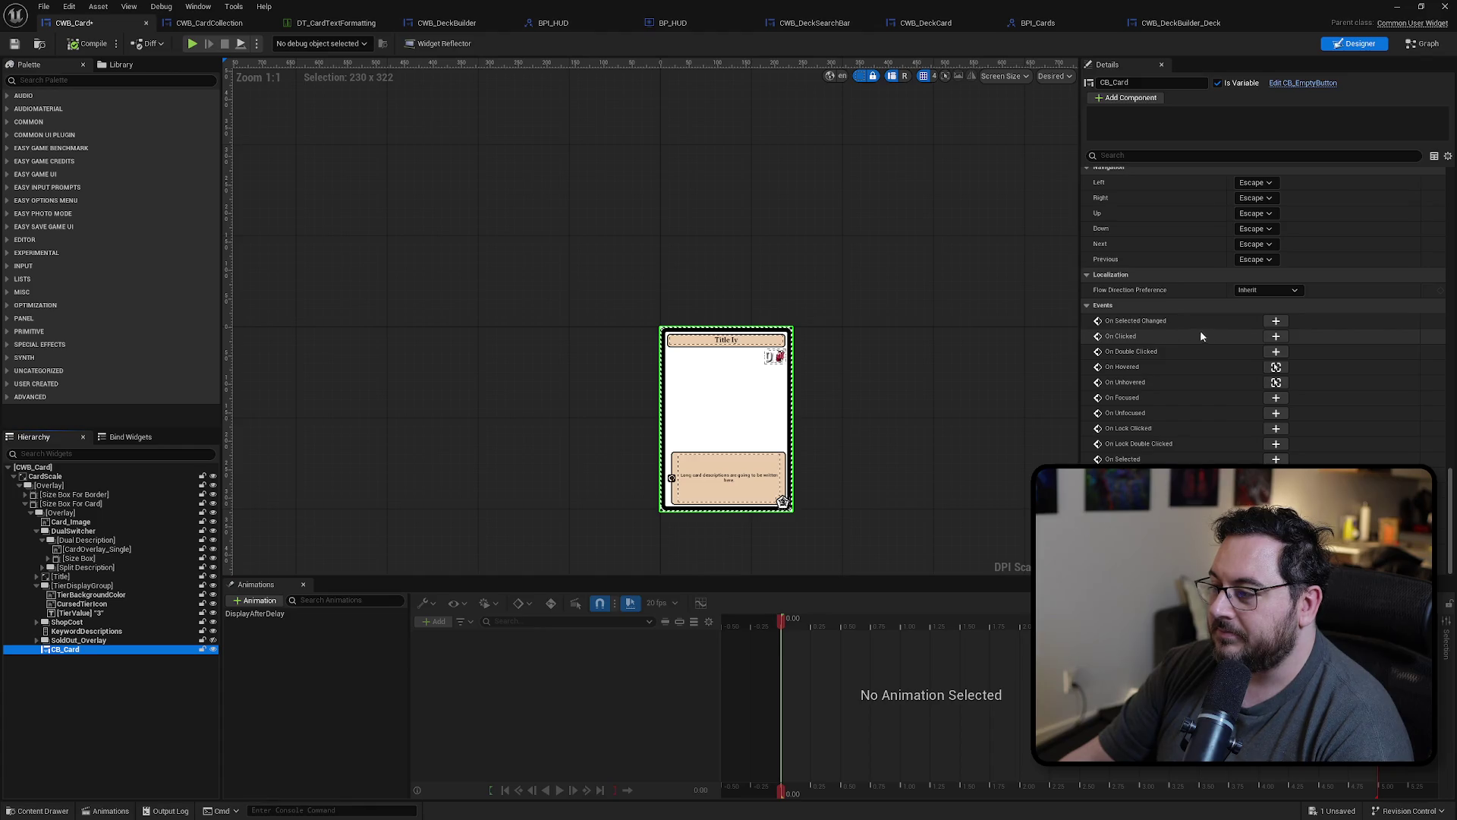
left_click(1277, 337)
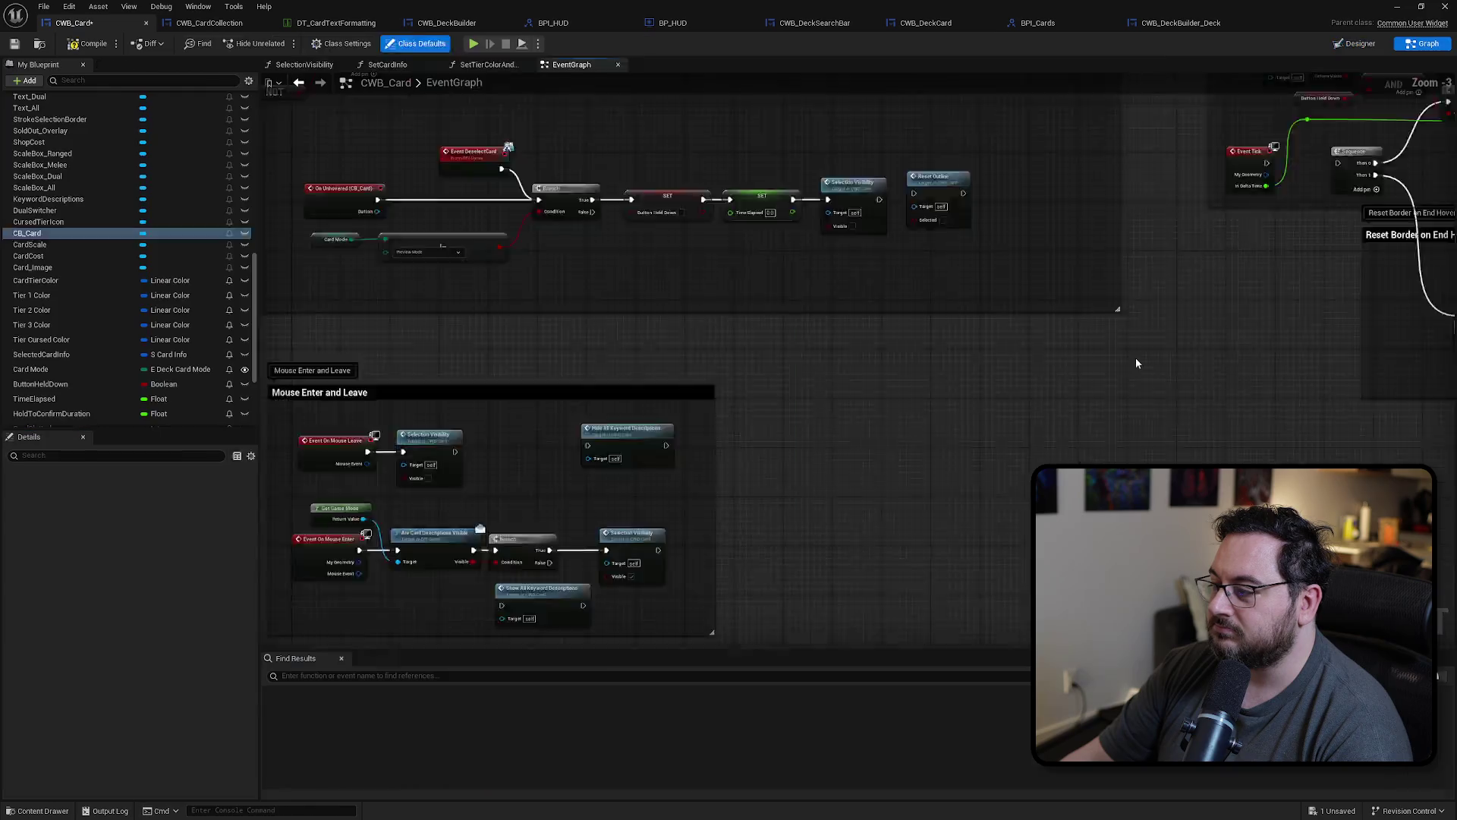
Step: Paste the Call Card Selected group with Selected Card Info and Self into Card Selected Dispatch
scroll(980, 299, "down", 3)
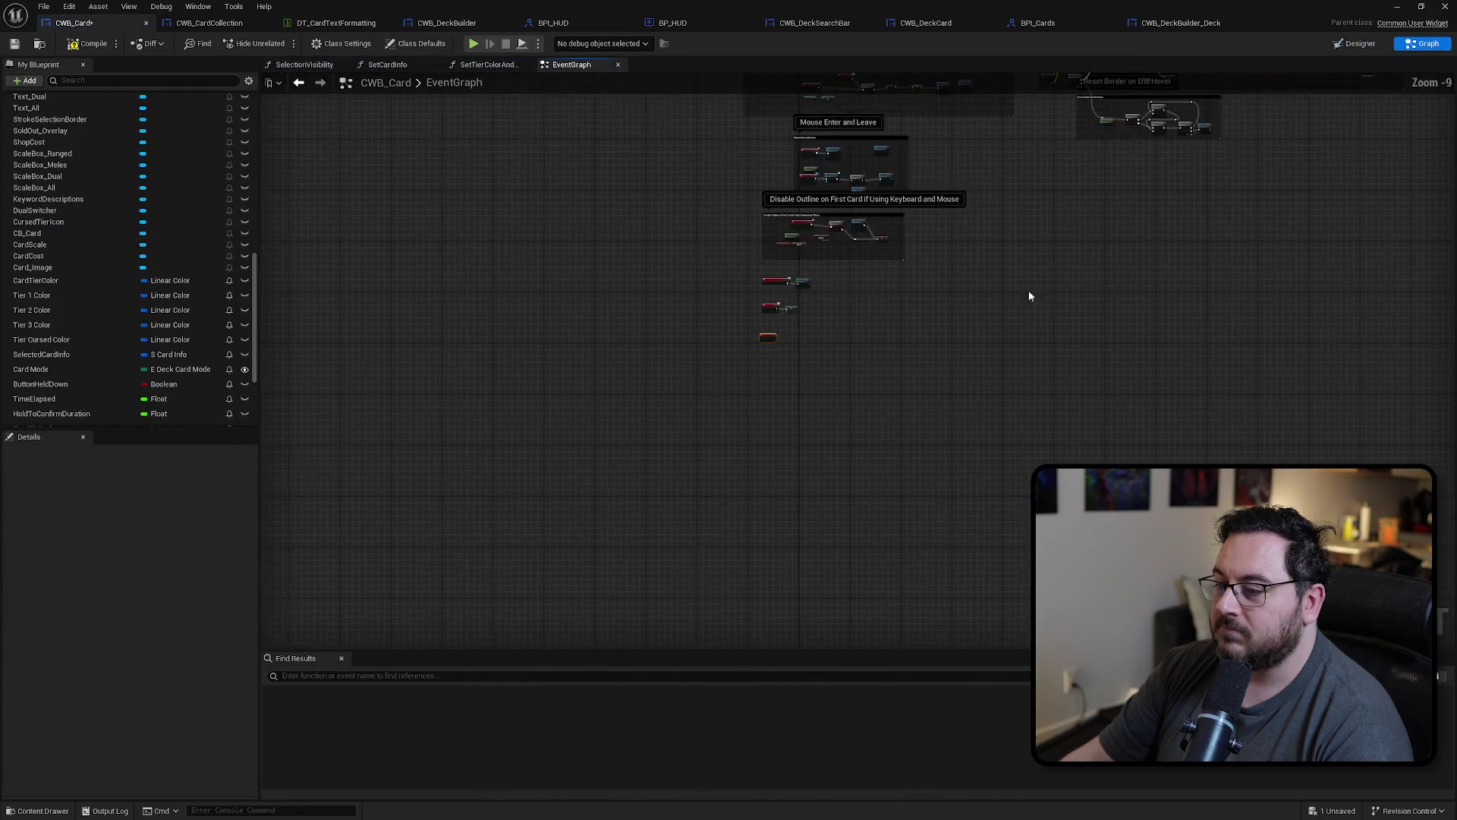
scroll(749, 494, "up", 2)
scroll(990, 348, "up", 3)
left_click_drag(1017, 308, 881, 239)
scroll(704, 432, "down", 3)
scroll(720, 366, "up", 4)
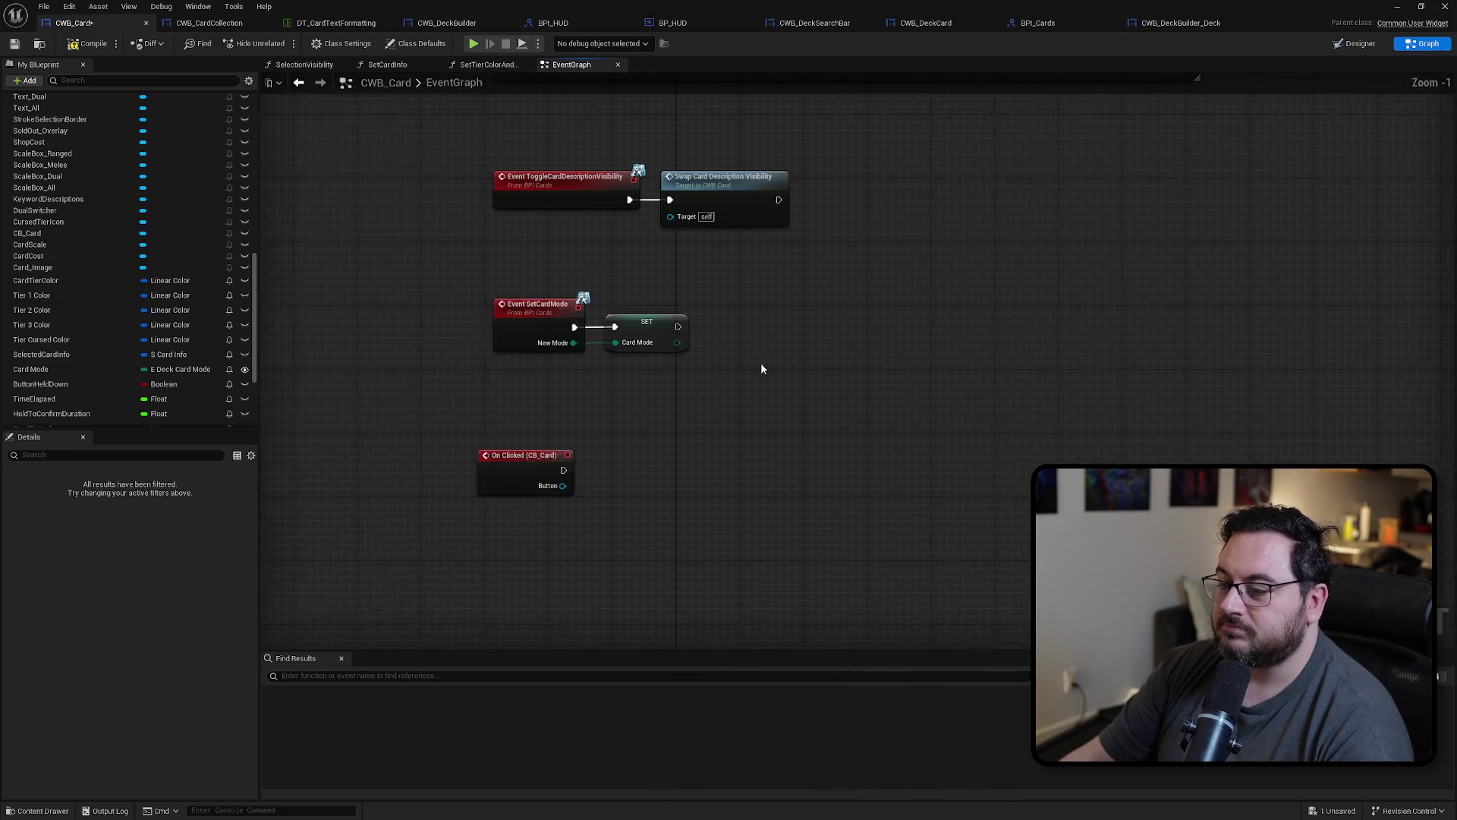
key("ctrl+v")
mouse_move(692, 427)
left_mouse_down()
mouse_move(729, 412)
mouse_move(675, 419)
left_mouse_up()
scroll(875, 377, "down", 8)
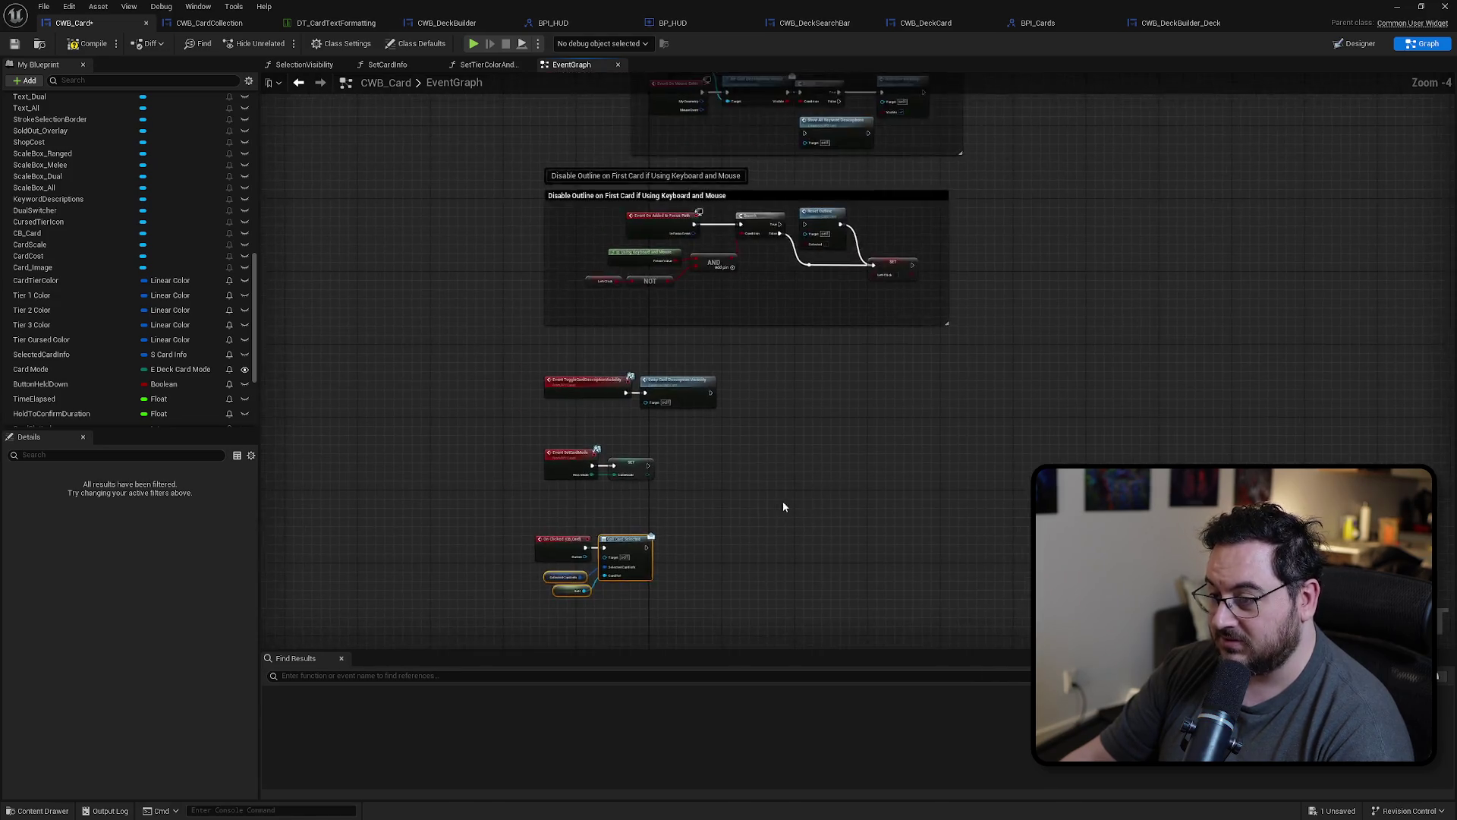
mouse_move(532, 598)
left_mouse_down()
mouse_move(1096, 199)
mouse_move(1040, 194)
left_mouse_up()
Step: Arrange the Selected Card Info and Self nodes beside Call Card Selected and compile CWB_Card
scroll(989, 201, "up", 5)
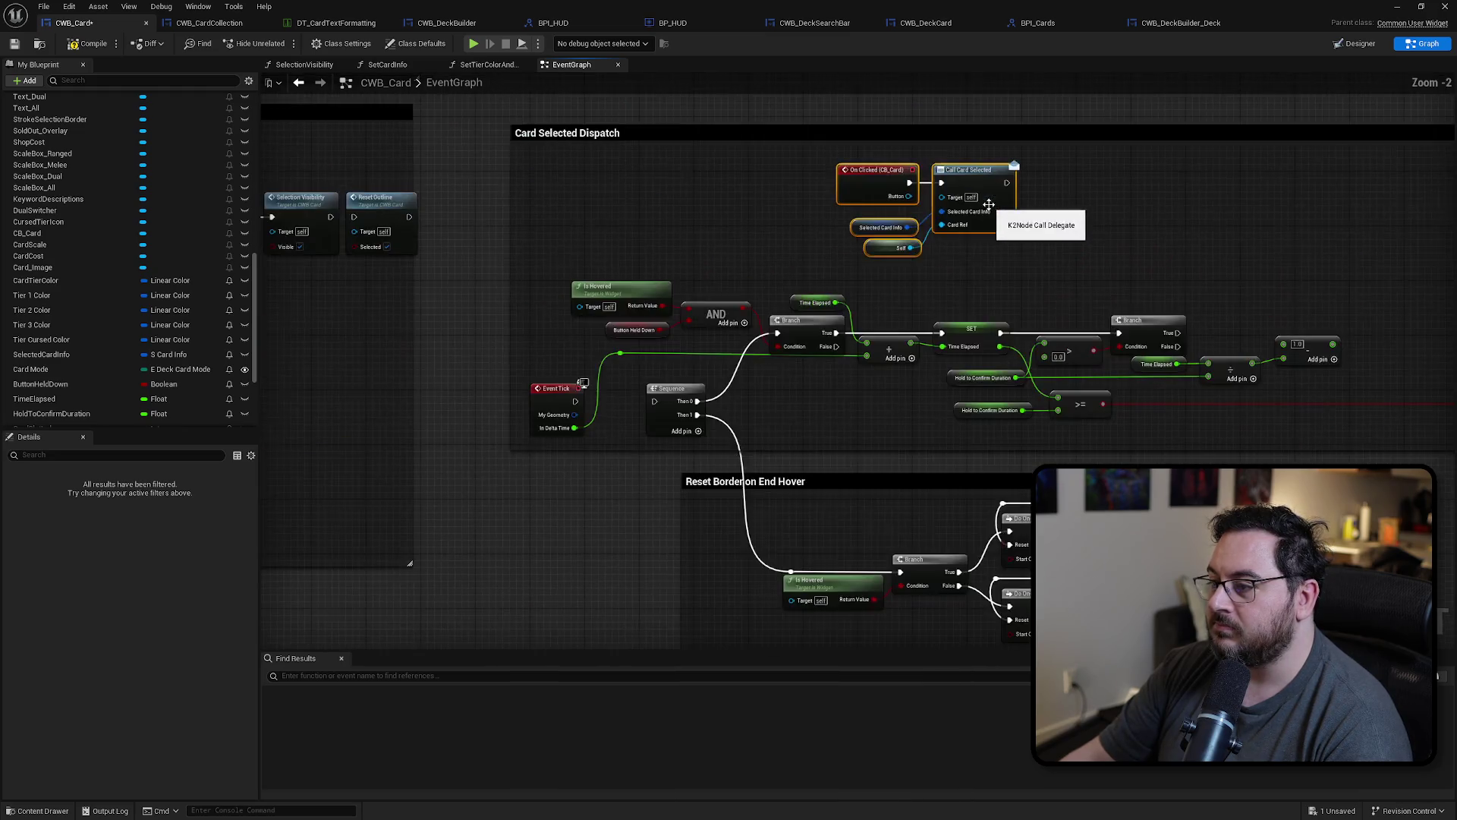
mouse_move(1189, 271)
left_mouse_down()
mouse_move(511, 211)
mouse_move(709, 242)
left_mouse_up()
left_click_drag(533, 251, 401, 198)
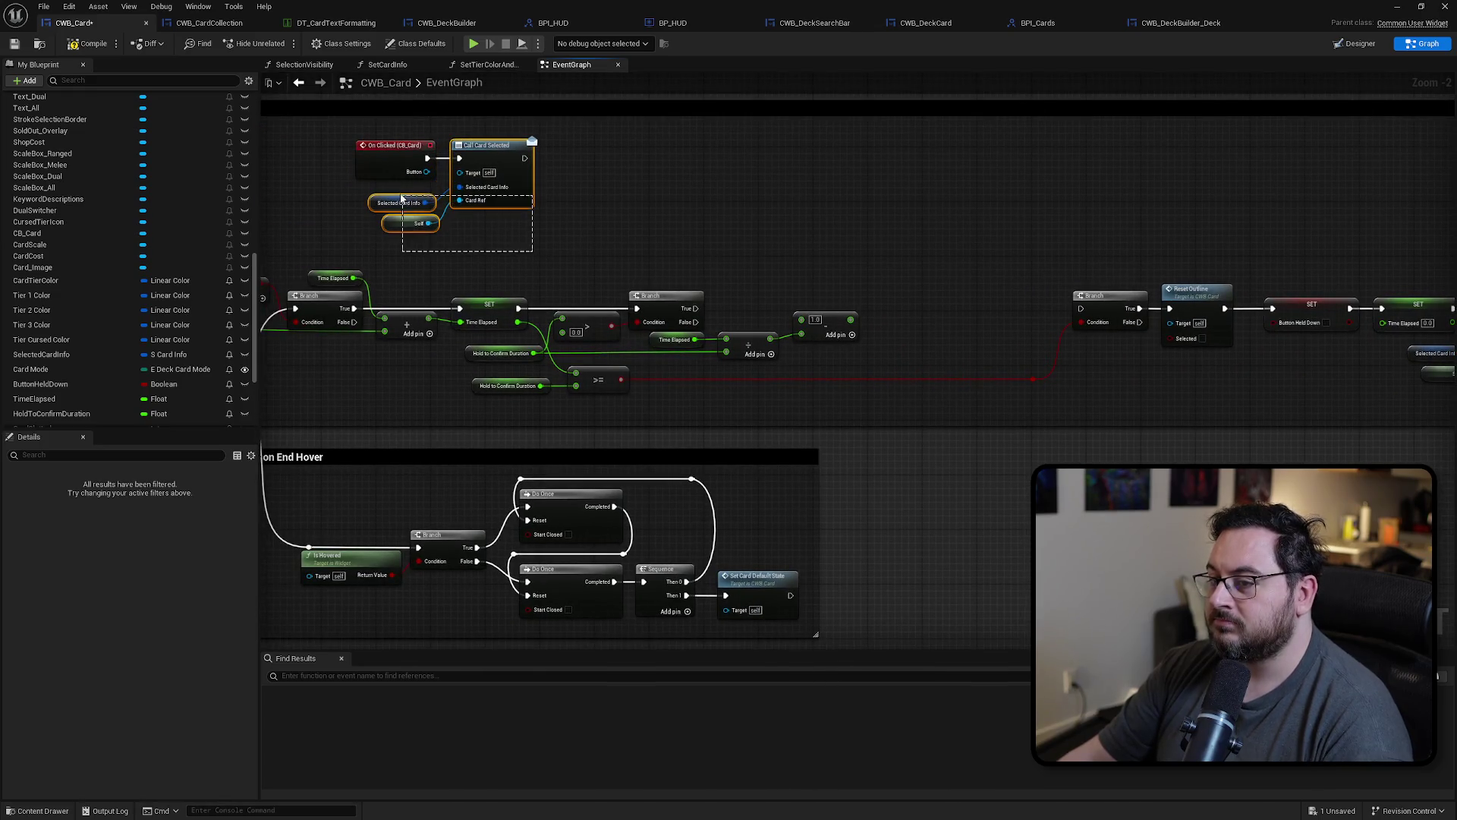
left_click_drag(497, 161, 672, 158)
scroll(631, 246, "down", 2)
mouse_move(666, 287)
left_mouse_down()
mouse_move(913, 280)
mouse_move(804, 408)
left_mouse_up()
scroll(913, 281, "up", 3)
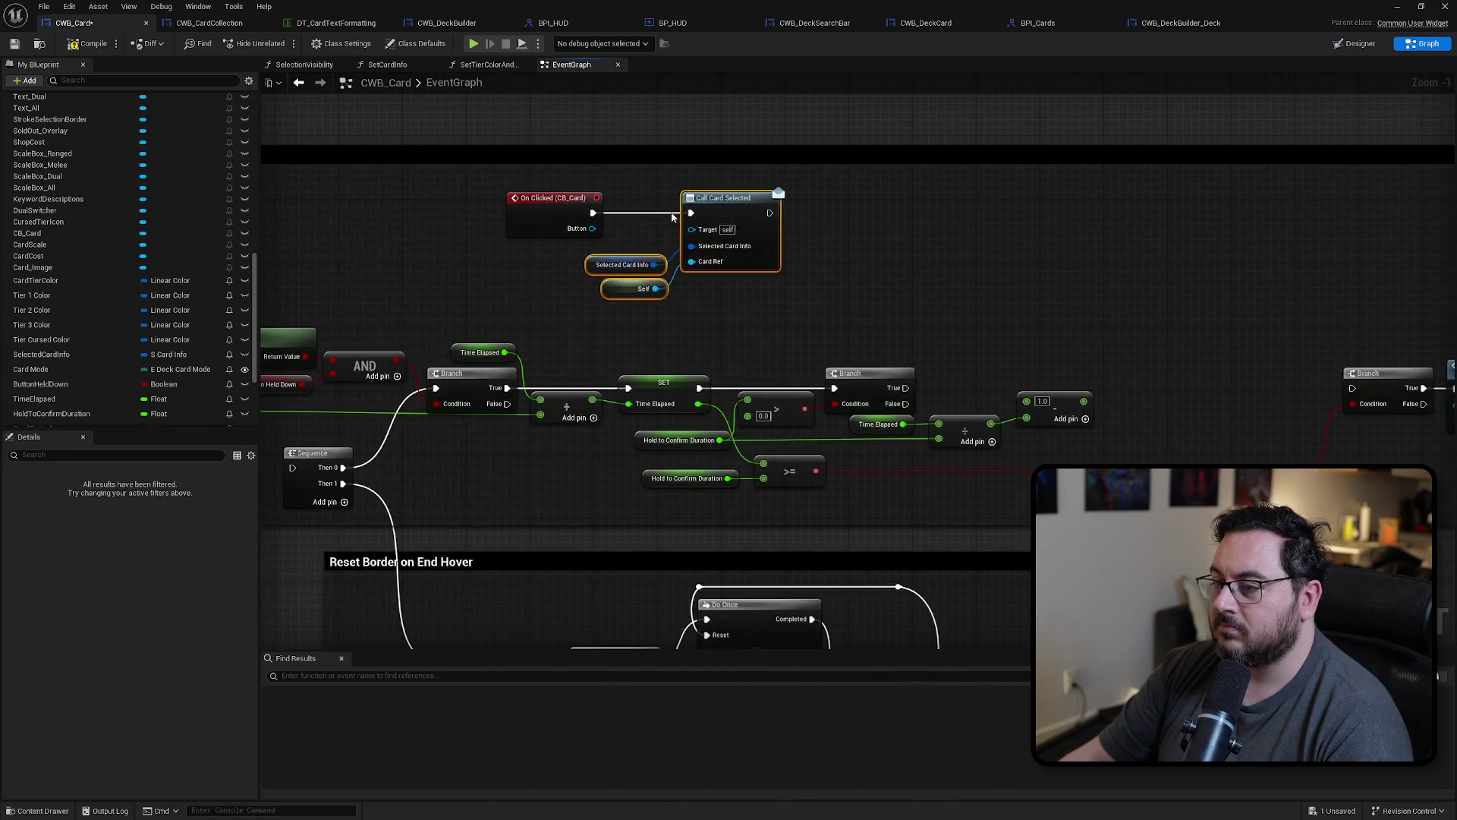
mouse_move(1103, 257)
left_mouse_down()
mouse_move(528, 251)
mouse_move(921, 268)
left_mouse_up()
left_click(111, 43)
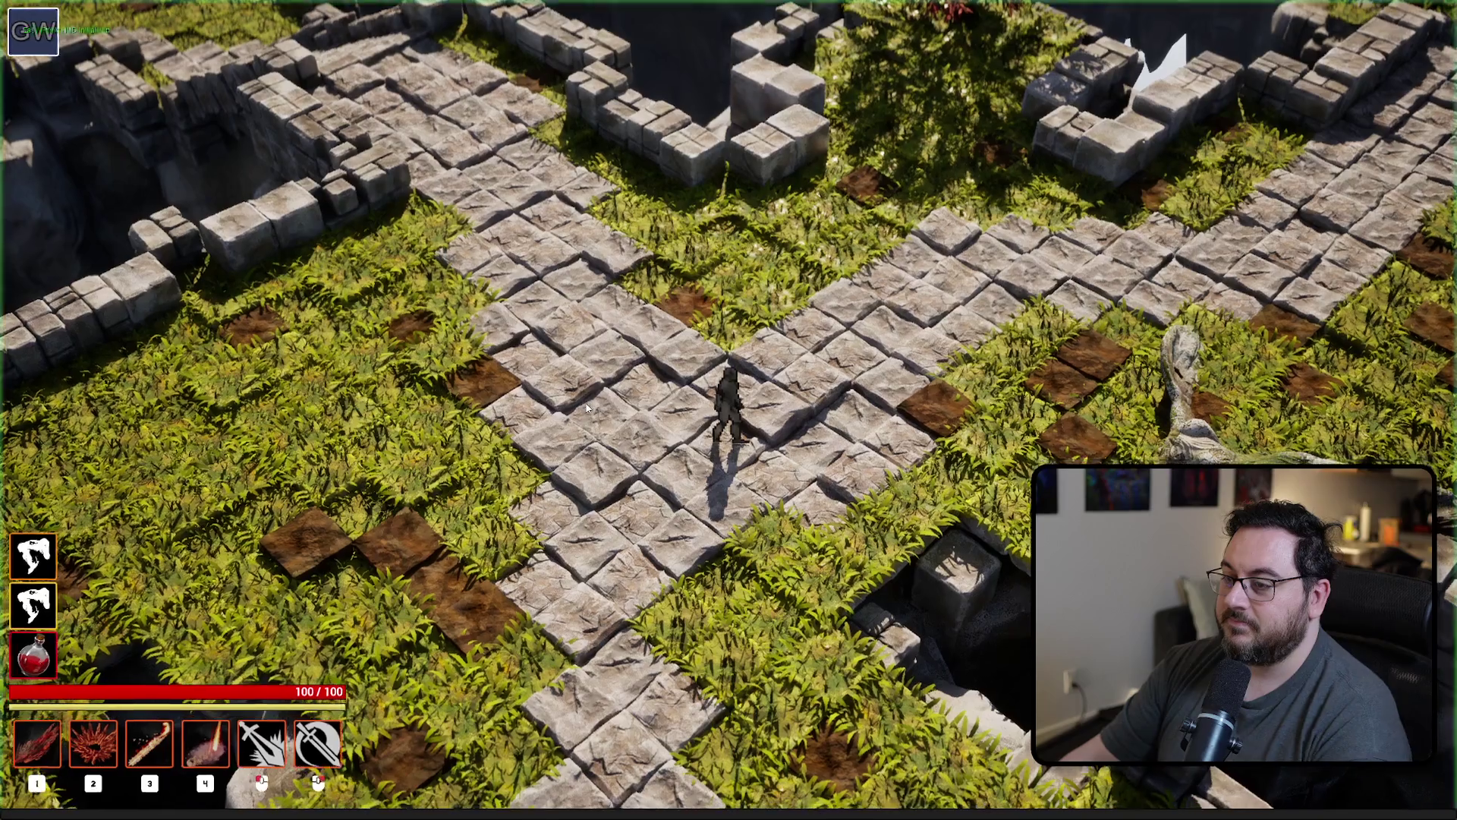
Step: Play in editor, open and close the card collection twice with Tab, then stop with Esc
key("alt+p")
key("Tab")
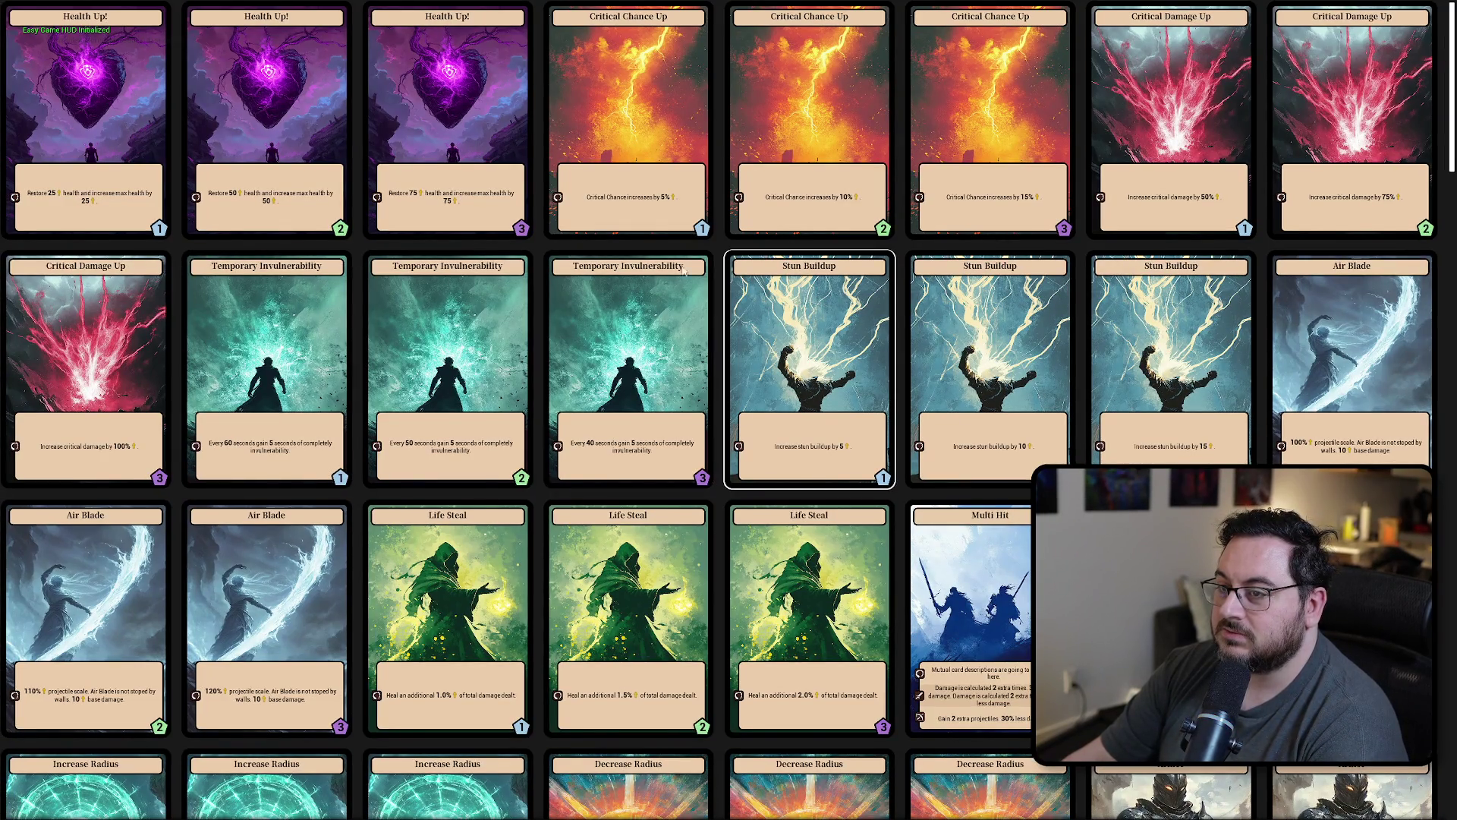
key("Tab")
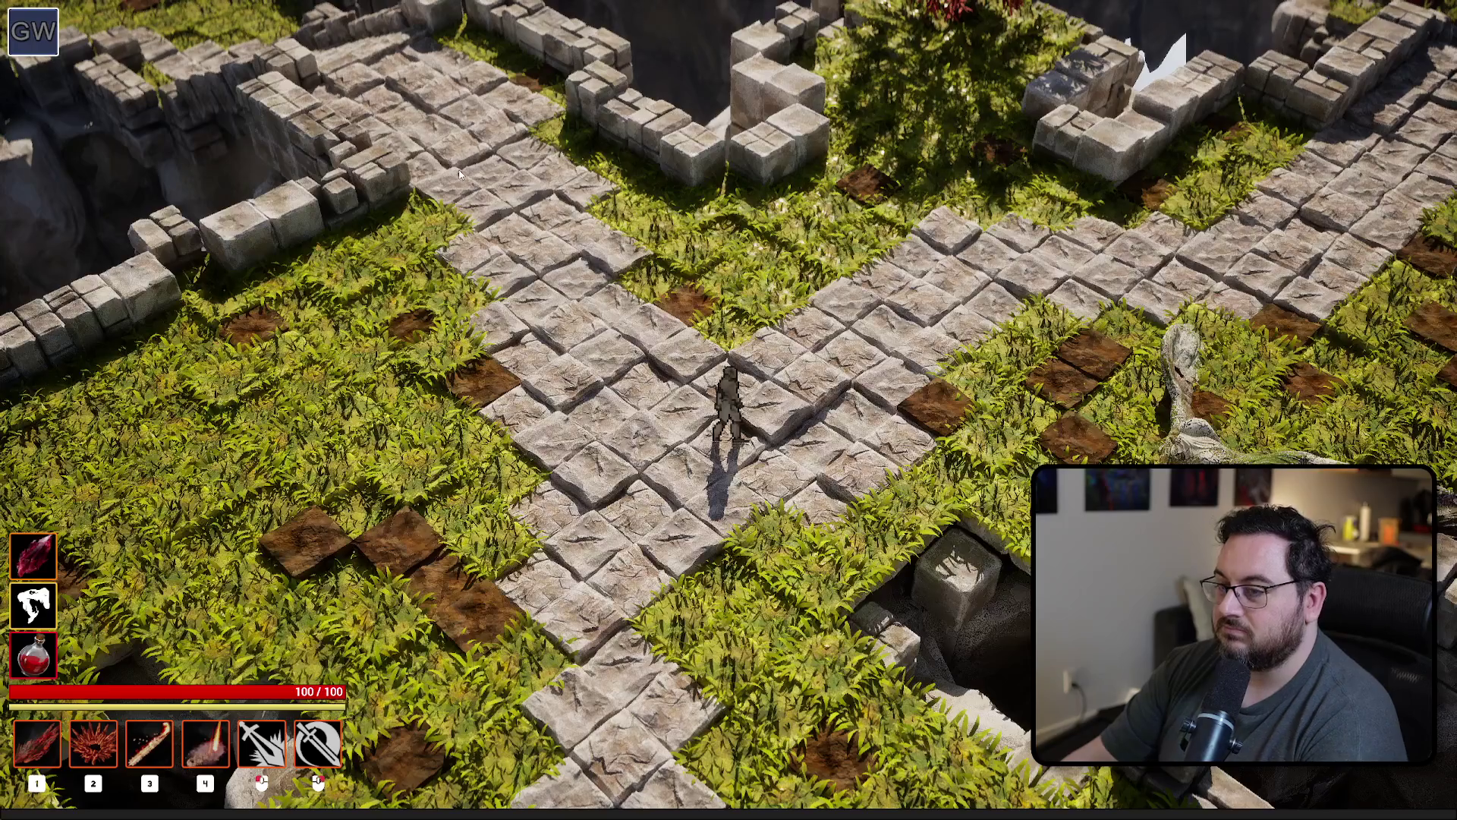
key("Tab")
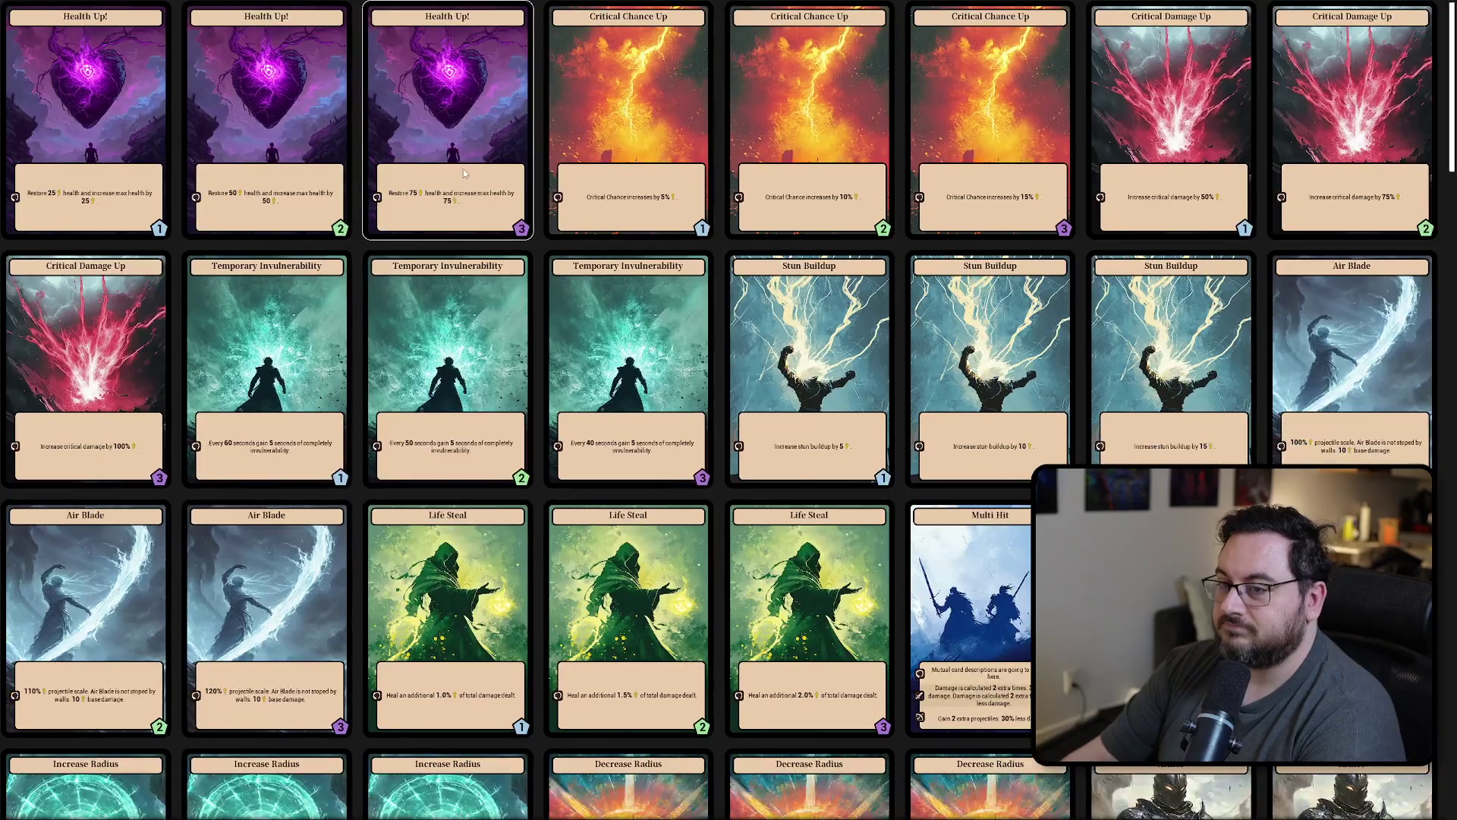
key("Tab")
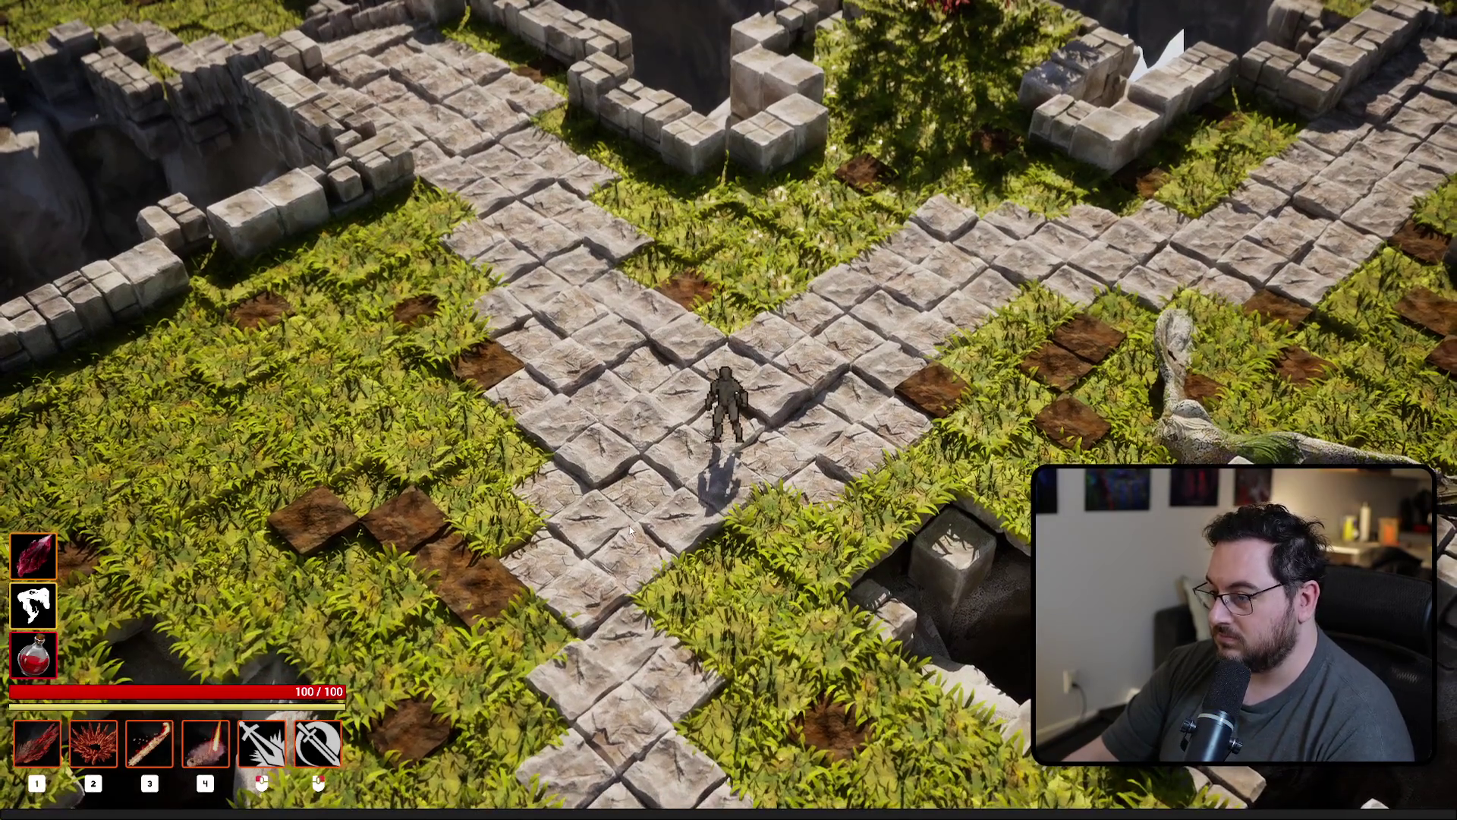
key("Escape")
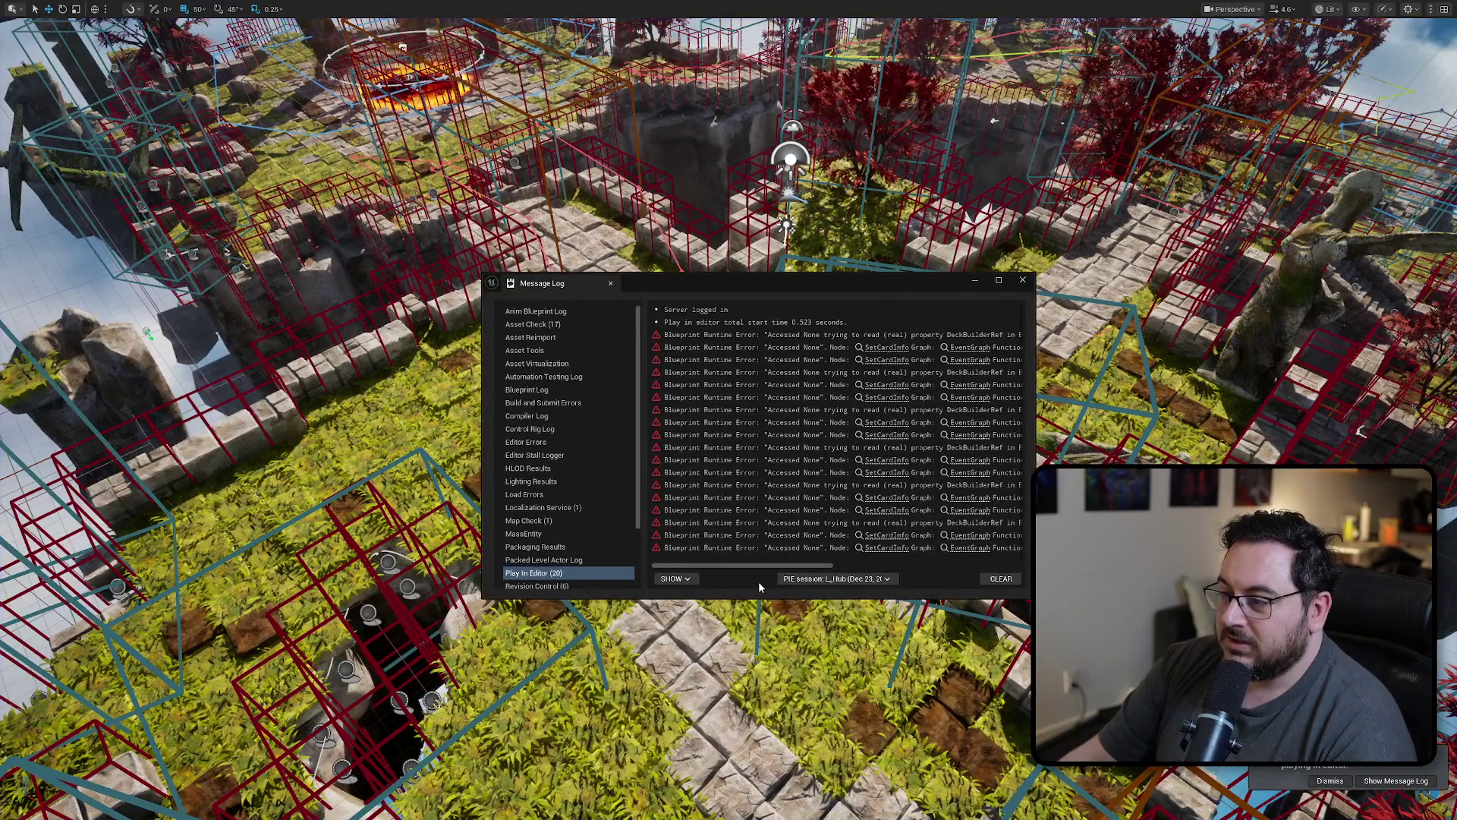
Step: Follow the first DeckBuilderRef Accessed None error to BP_HUD's Set Card Info and close the Message Log
left_click_drag(745, 566, 862, 562)
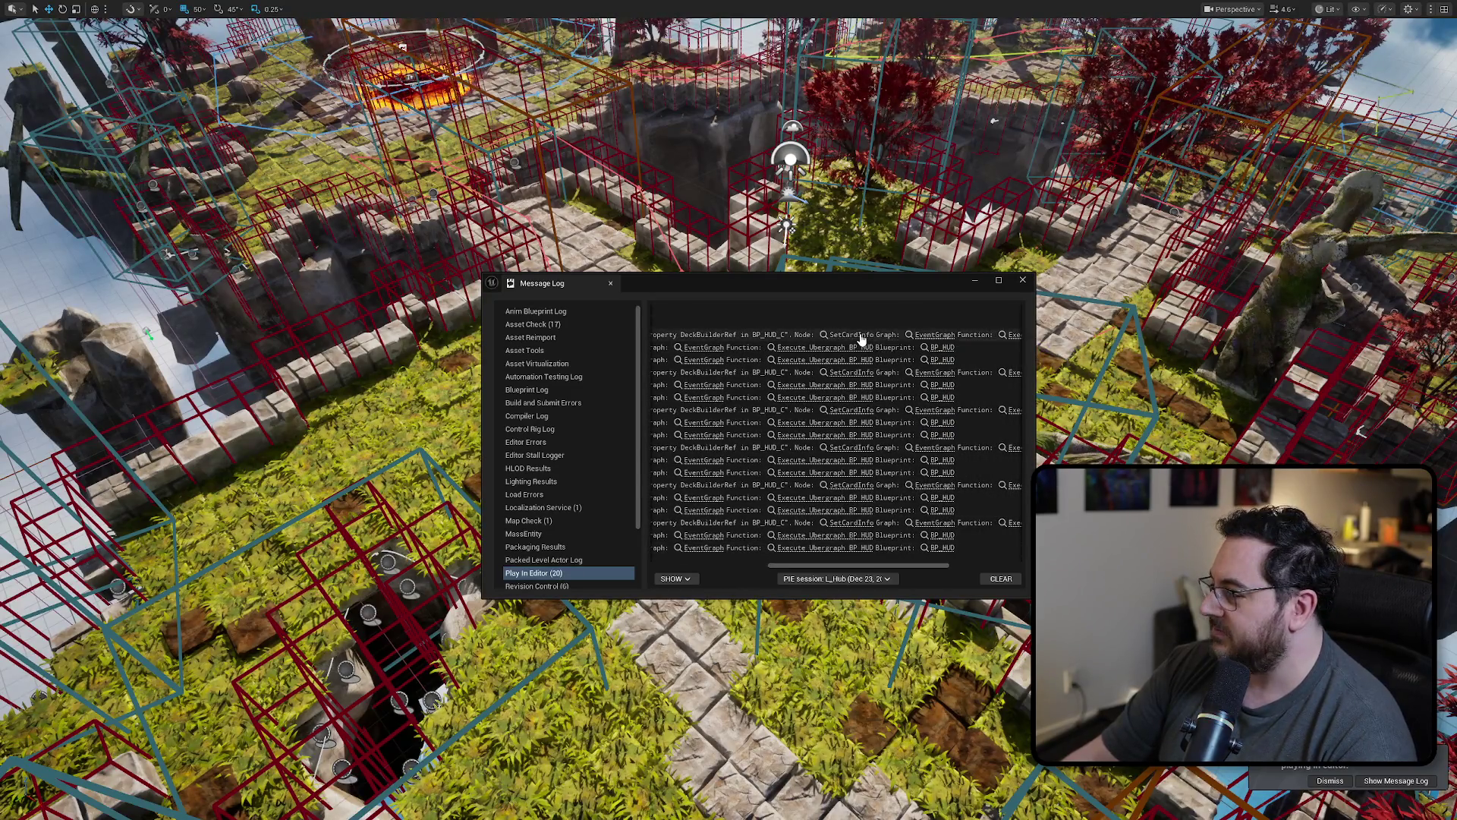
left_click(879, 335)
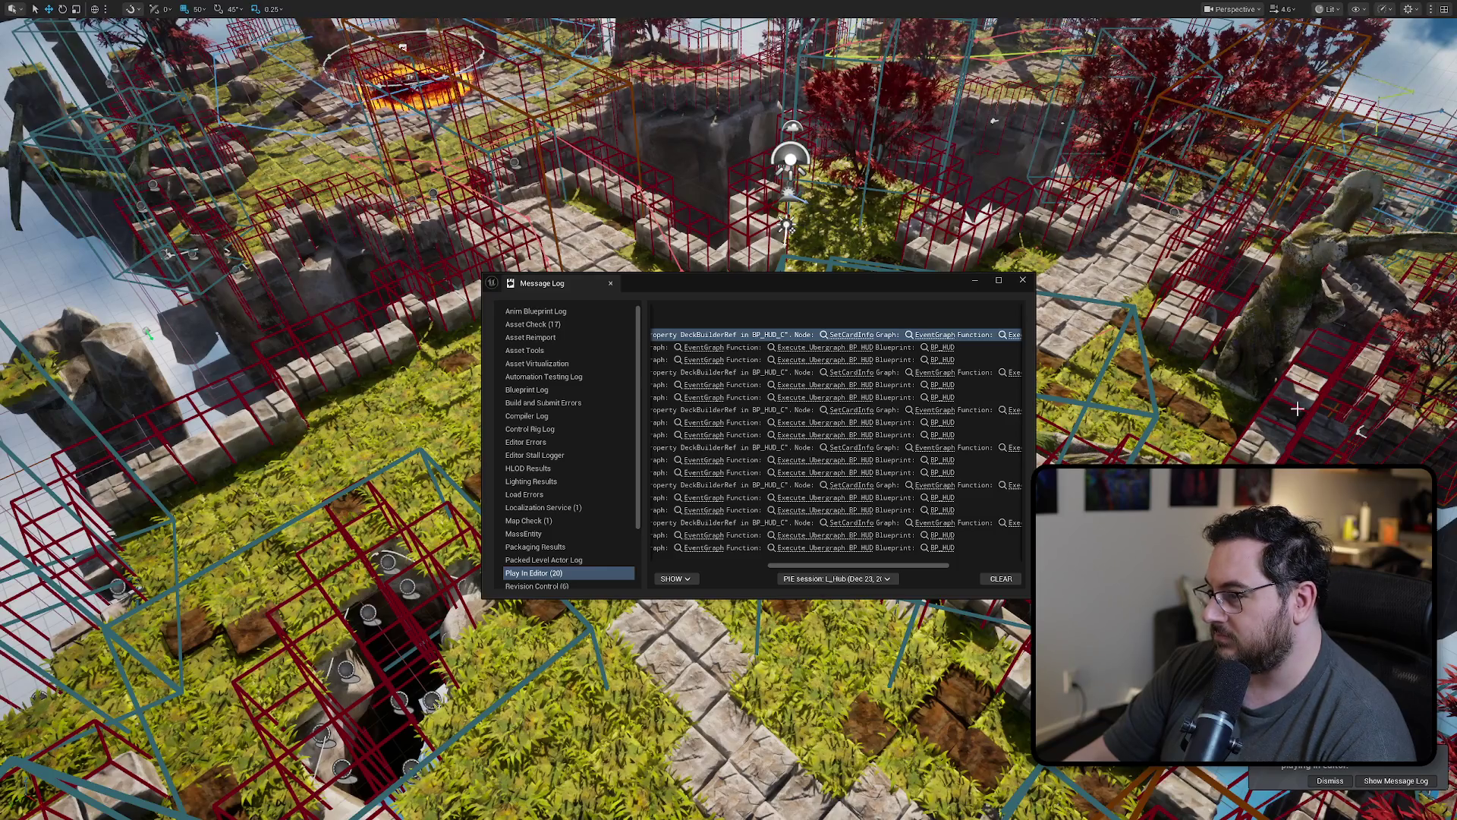
left_click(1022, 282)
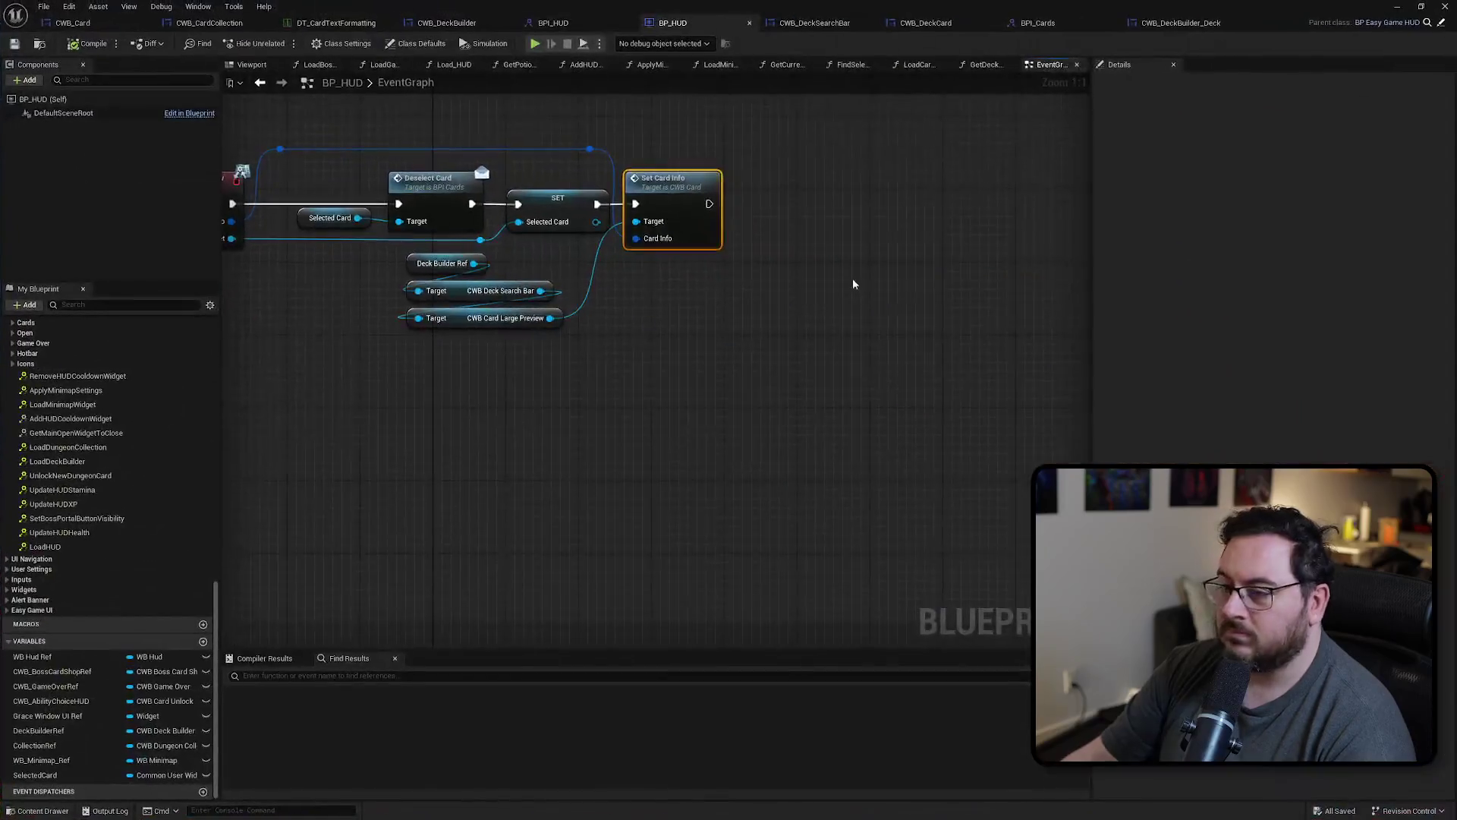
Step: Convert the CWB Card Large Preview getter to a validated get and wire Is Valid into Set Card Info
left_click(623, 228, "ctrl")
left_click_drag(715, 262, 926, 270)
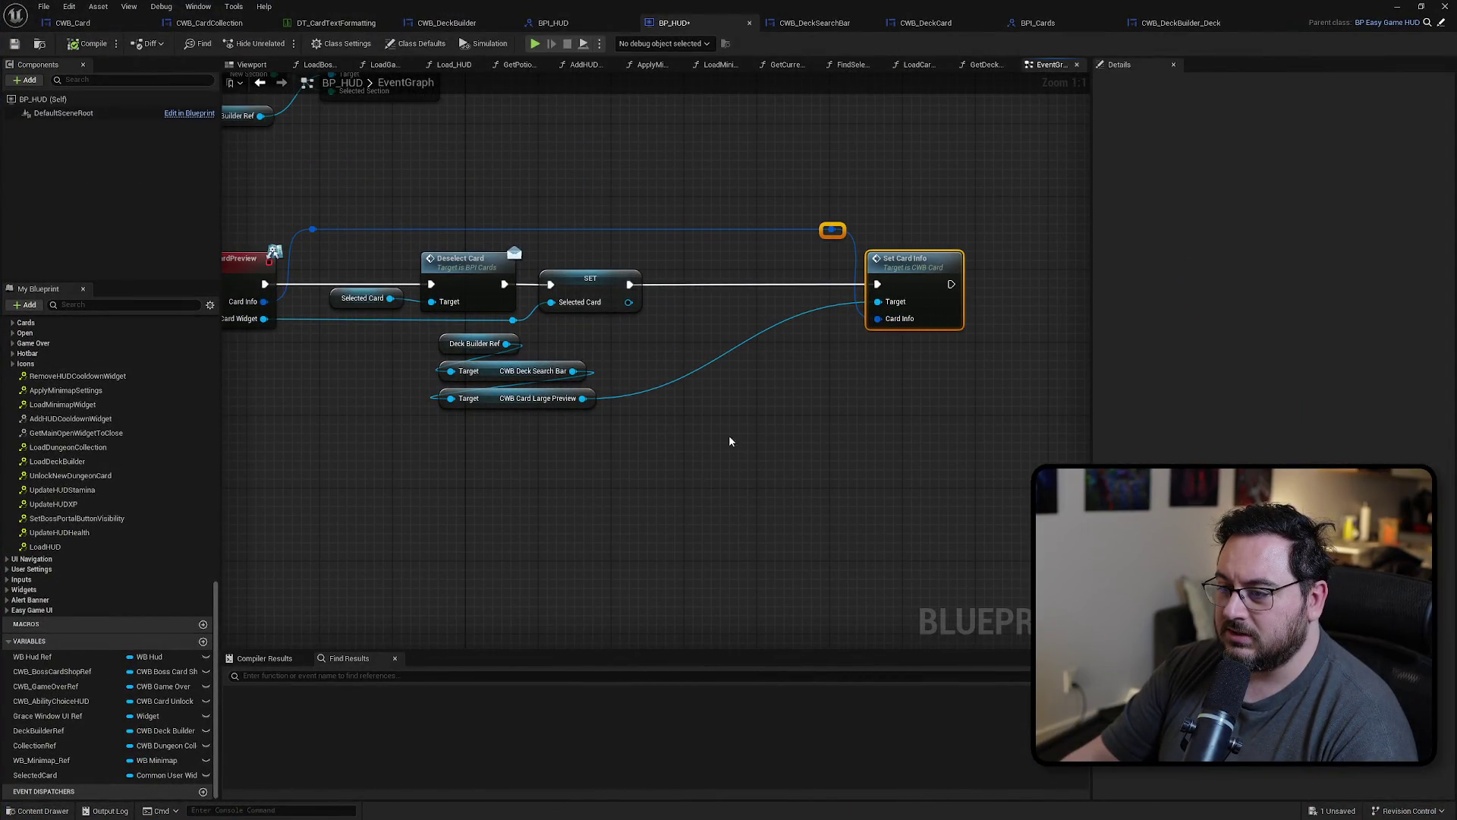
right_click(582, 398)
left_click(624, 565)
mouse_move(584, 412)
left_mouse_down()
mouse_move(832, 343)
mouse_move(778, 288)
mouse_move(787, 272)
mouse_move(877, 285)
mouse_move(506, 358)
mouse_move(497, 339)
mouse_move(505, 377)
mouse_move(607, 422)
mouse_move(645, 421)
left_mouse_up()
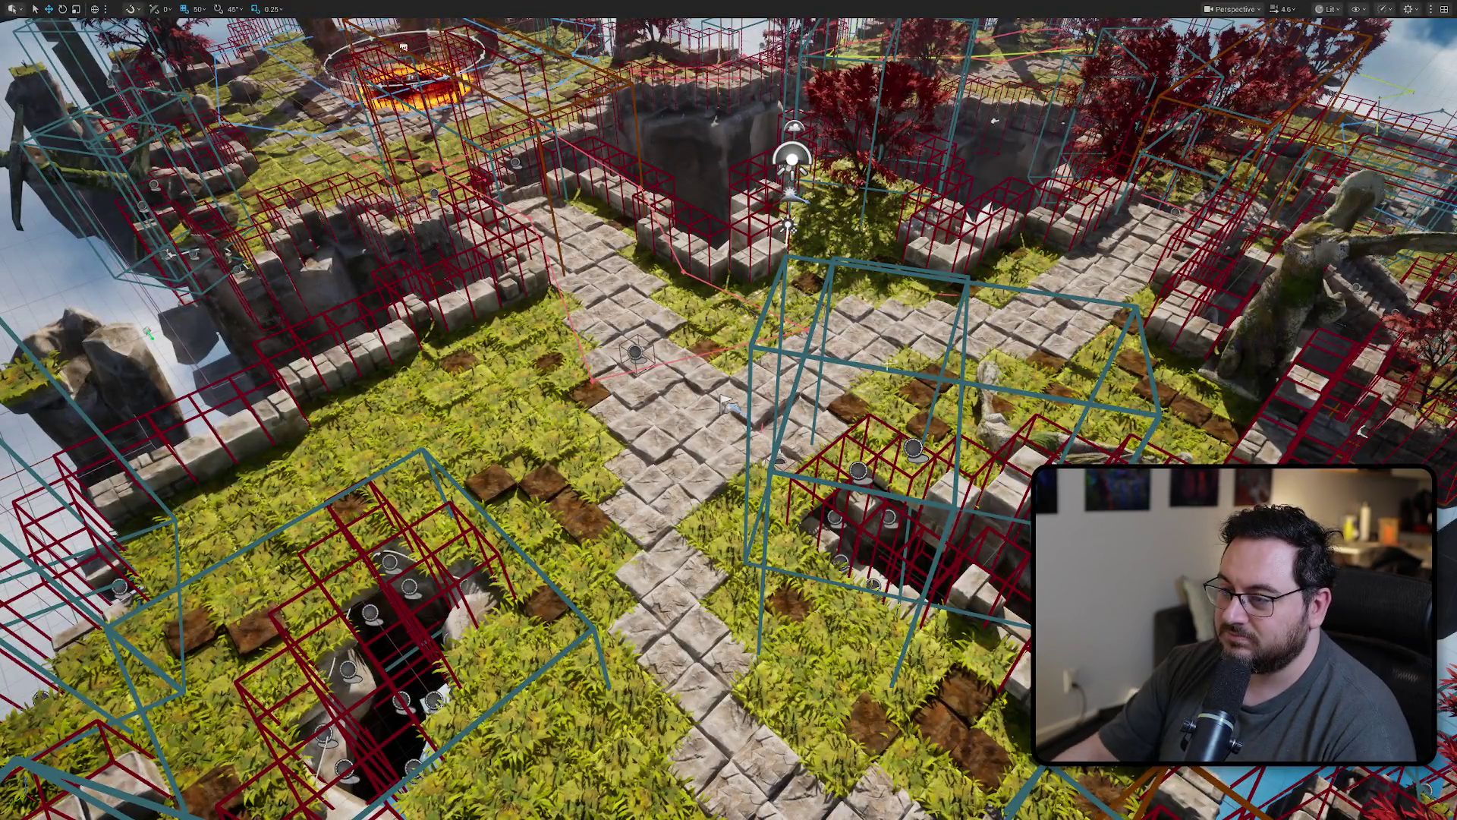
Step: Toggle the card collection and deck builder screens with Tab in game, then clear BP_HUD's node selection
key("Tab")
key("Tab")
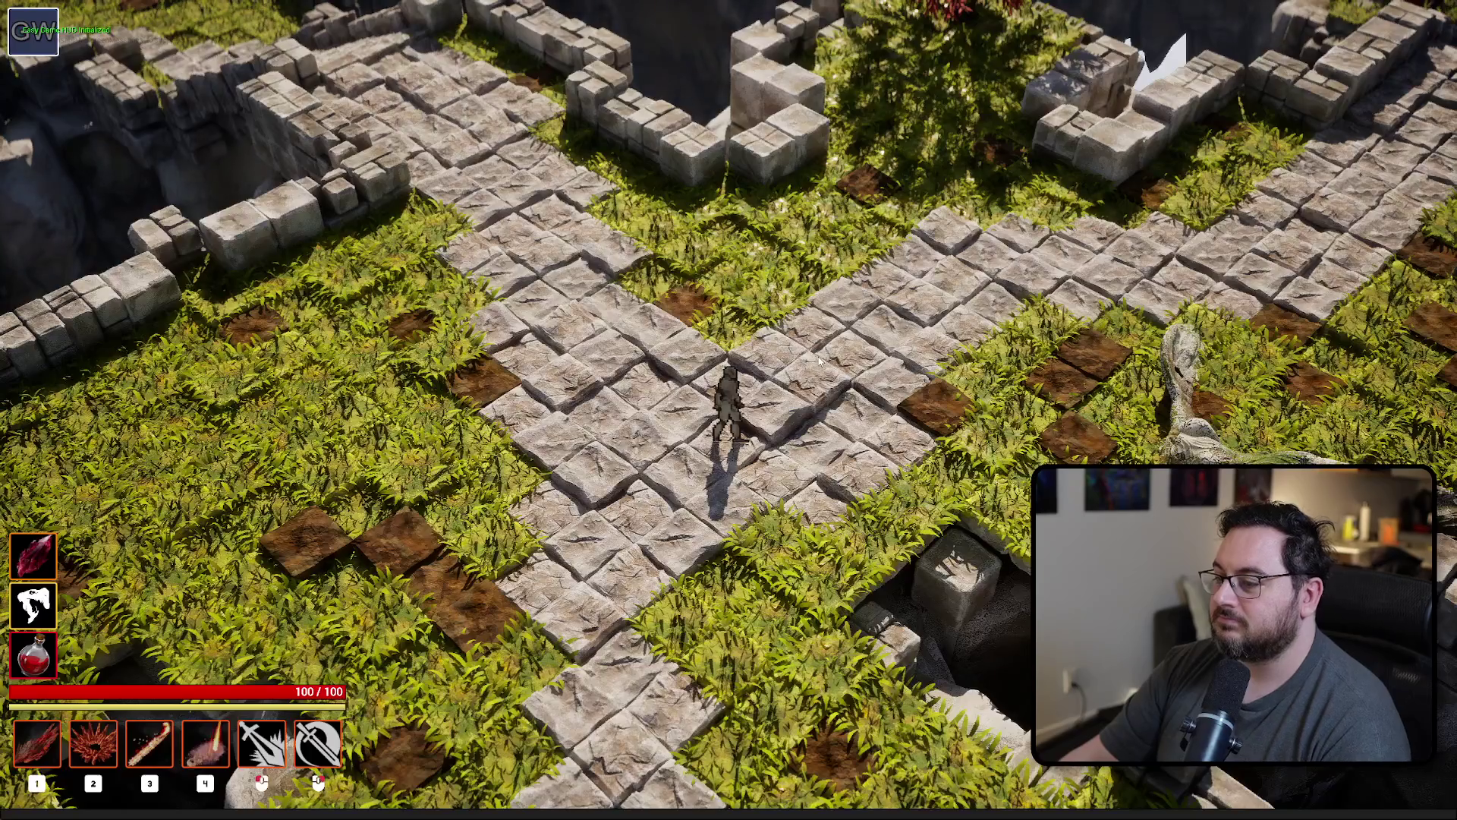
key("Tab")
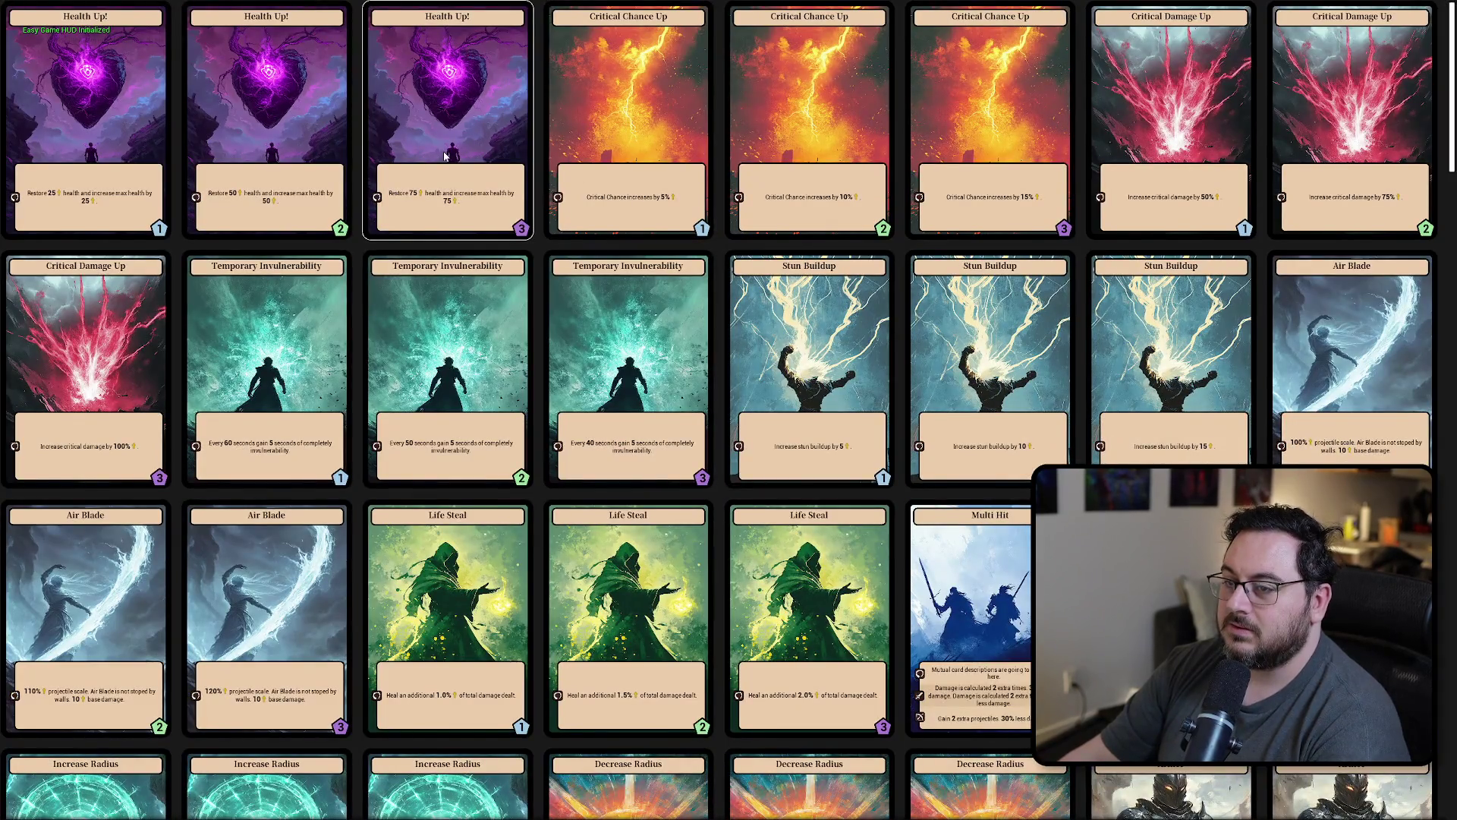
key("Tab")
key("Tab")
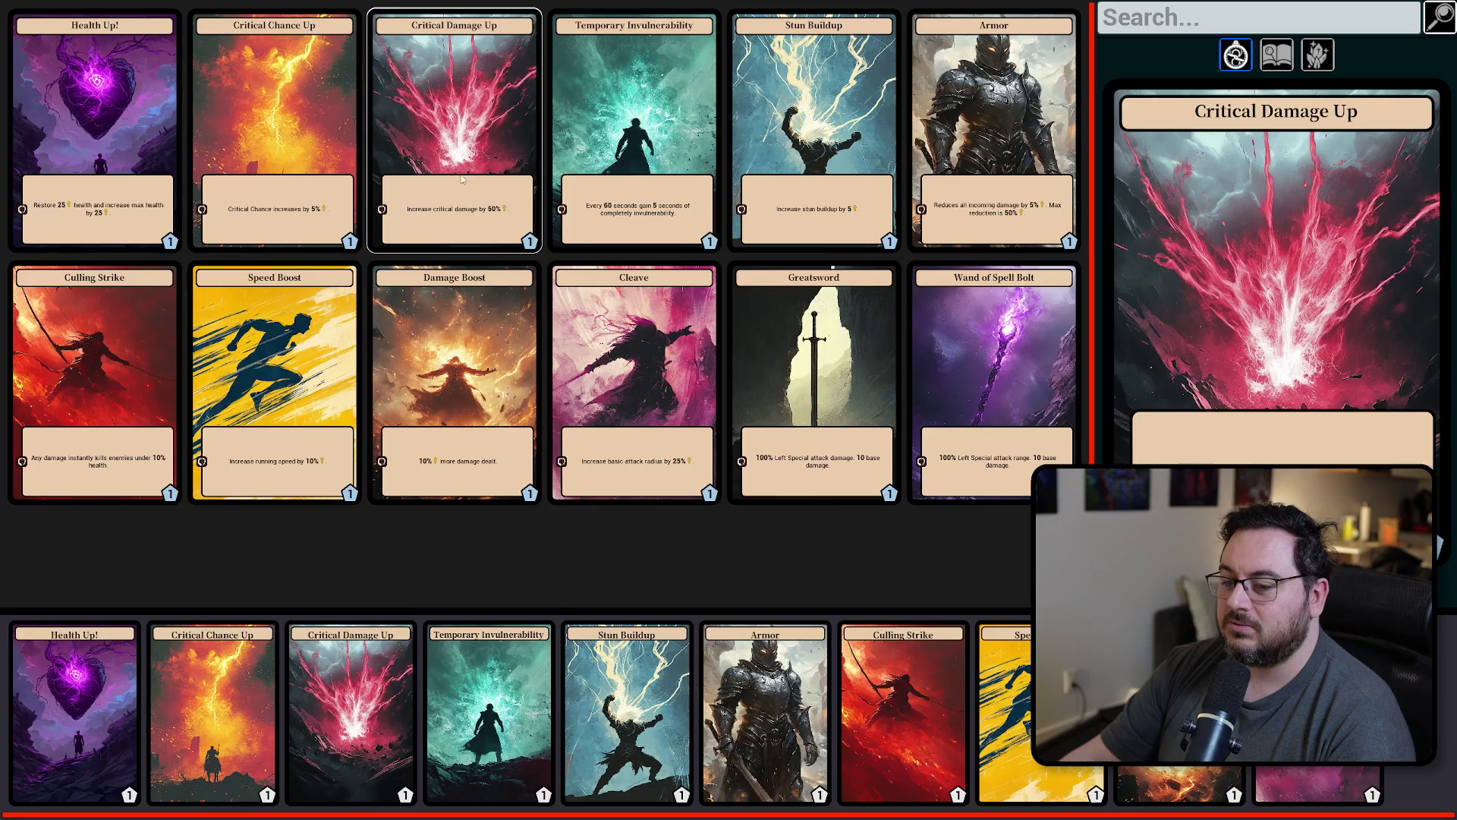
key("Tab")
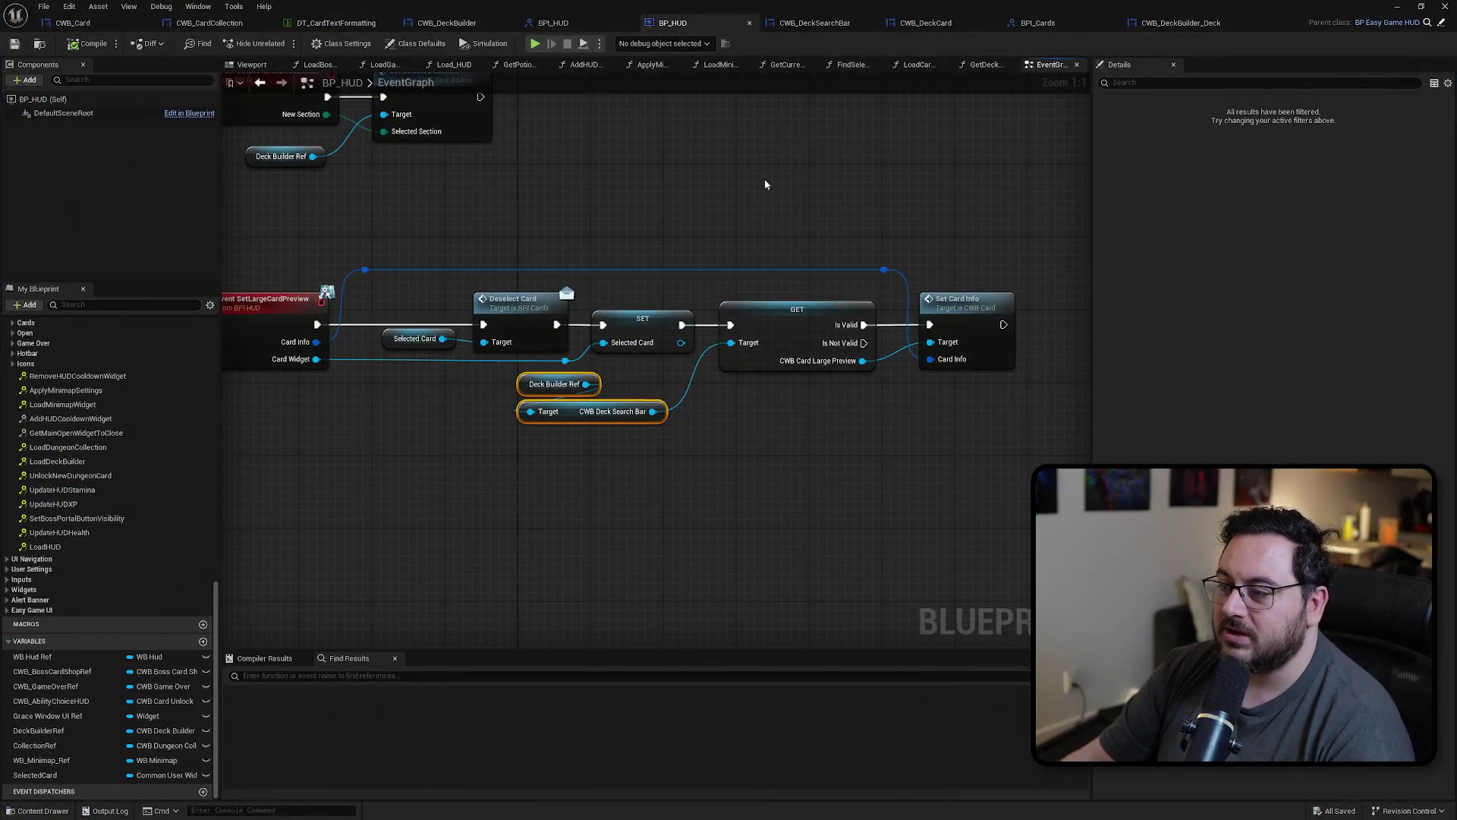
left_click(859, 158)
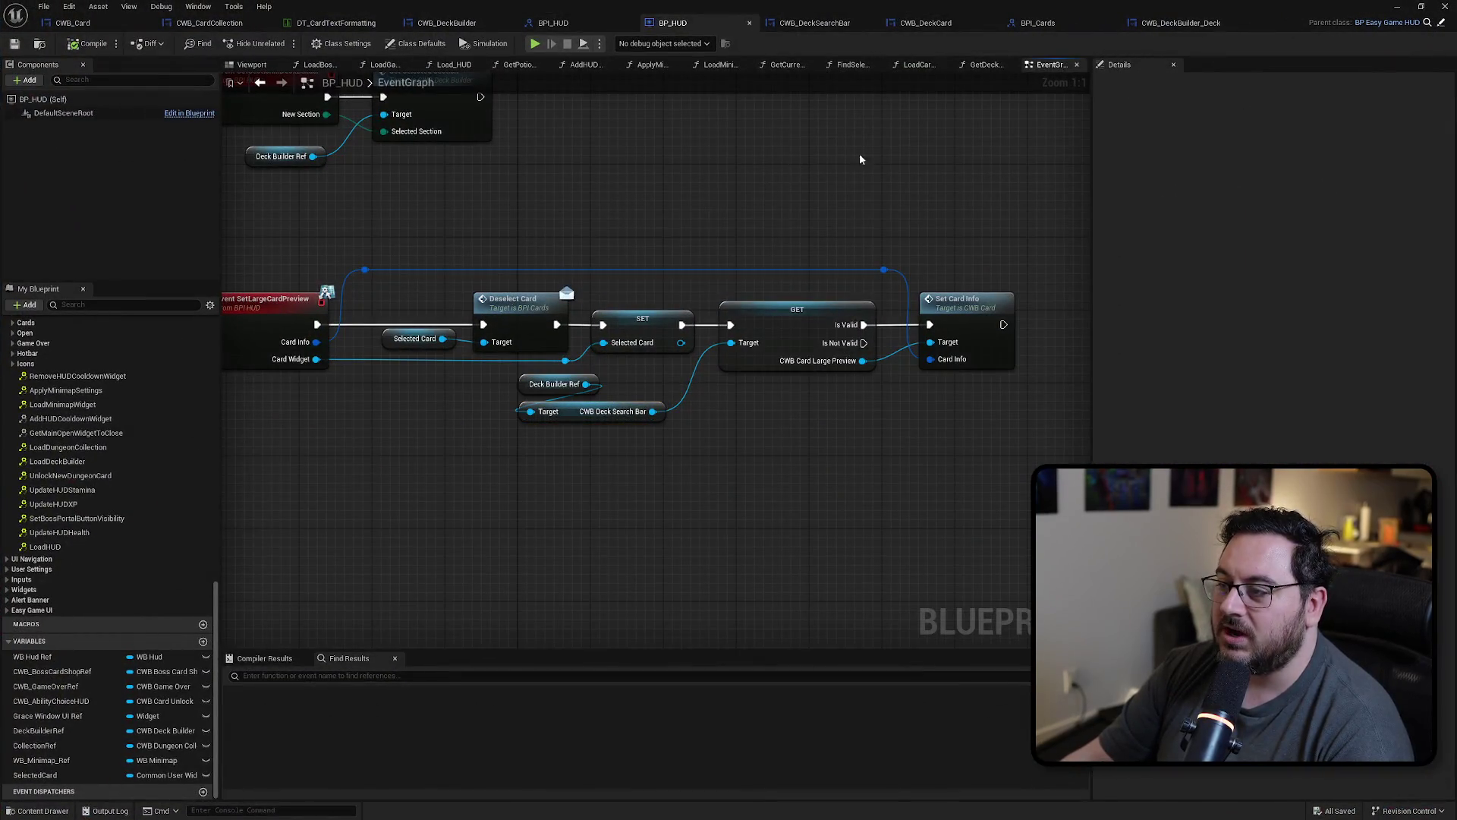
Step: In CWB_Card, add a Print String node after Call Card Selected by searching 'print'
left_click(104, 24)
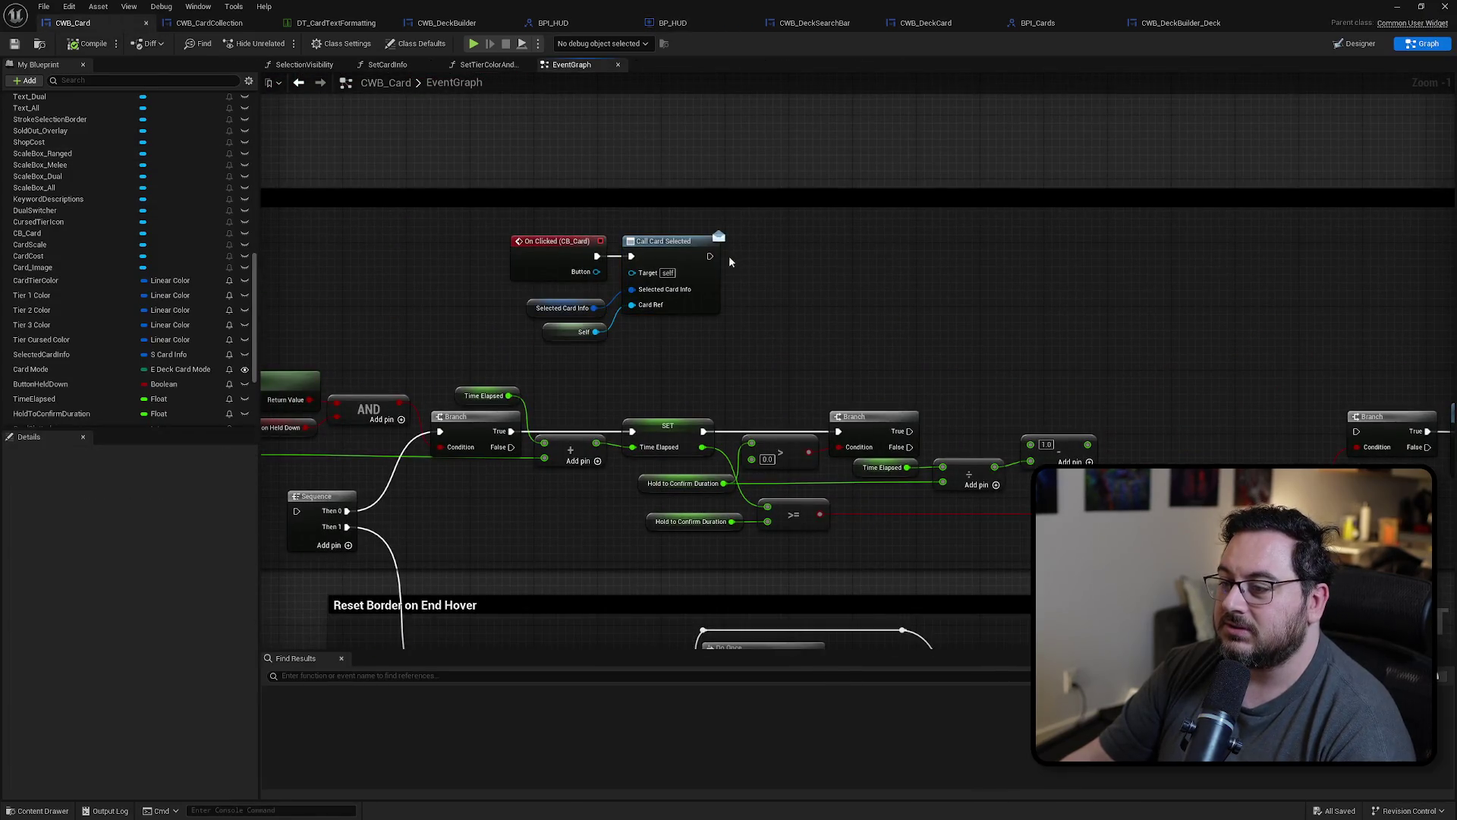
mouse_move(711, 256)
left_mouse_down()
mouse_move(805, 261)
mouse_move(789, 258)
left_mouse_up()
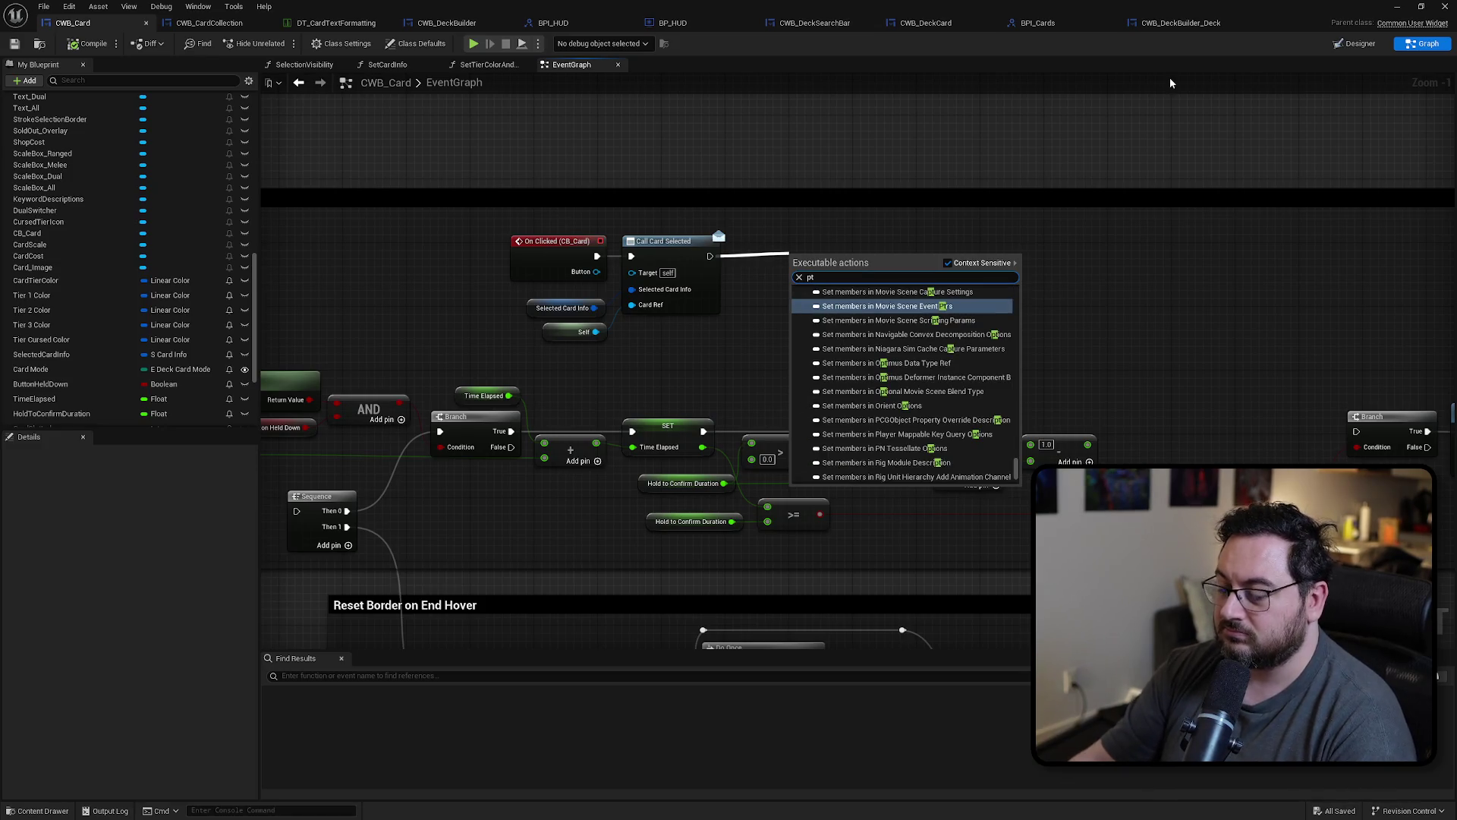
key("BackSpace")
key("BackSpace")
type("print")
key("Return")
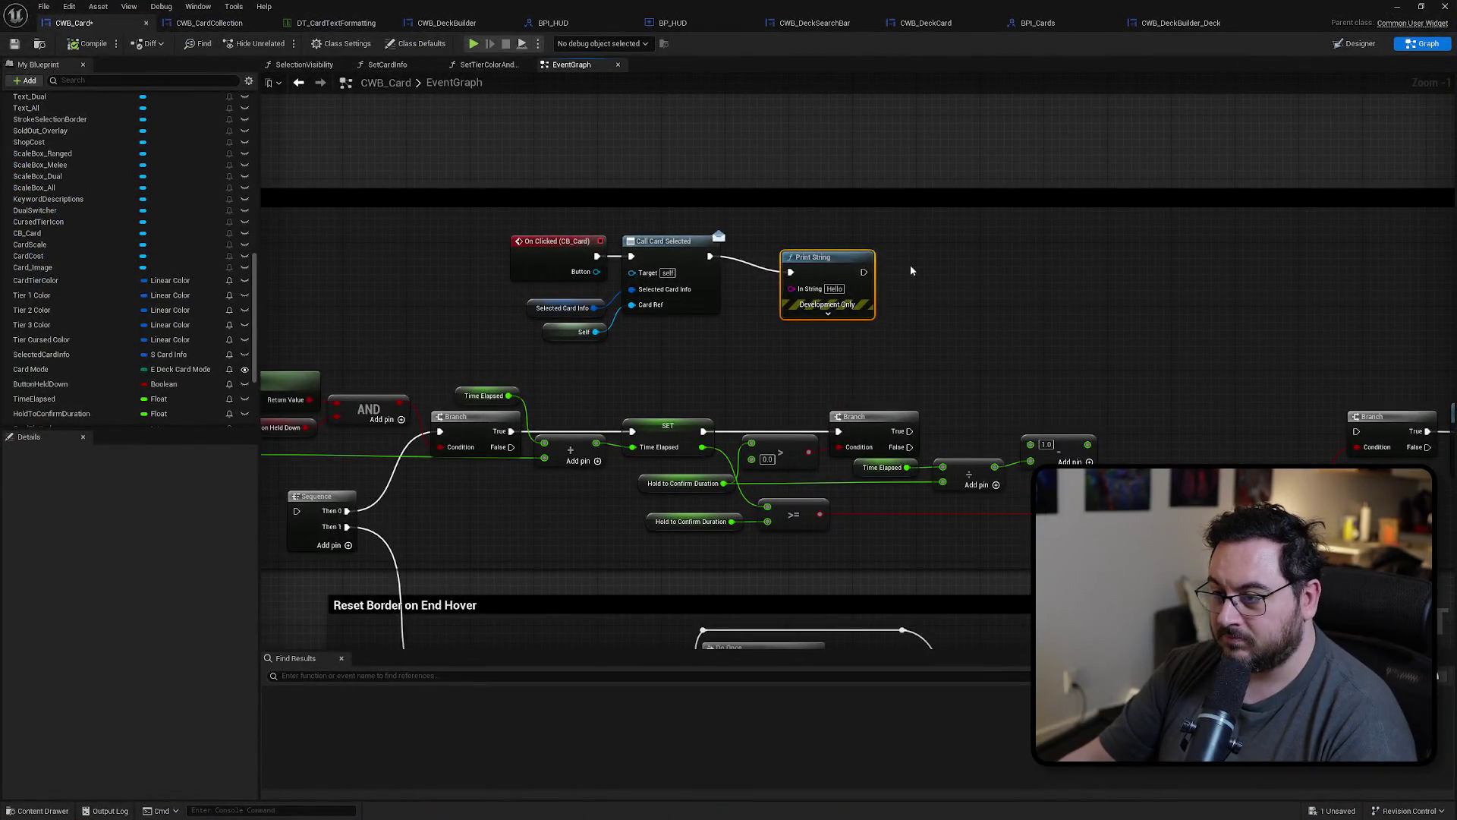
Step: Delete the test Print String node and open the On Mouse Button Down override graph
key("Delete")
scroll(127, 236, "up", 5)
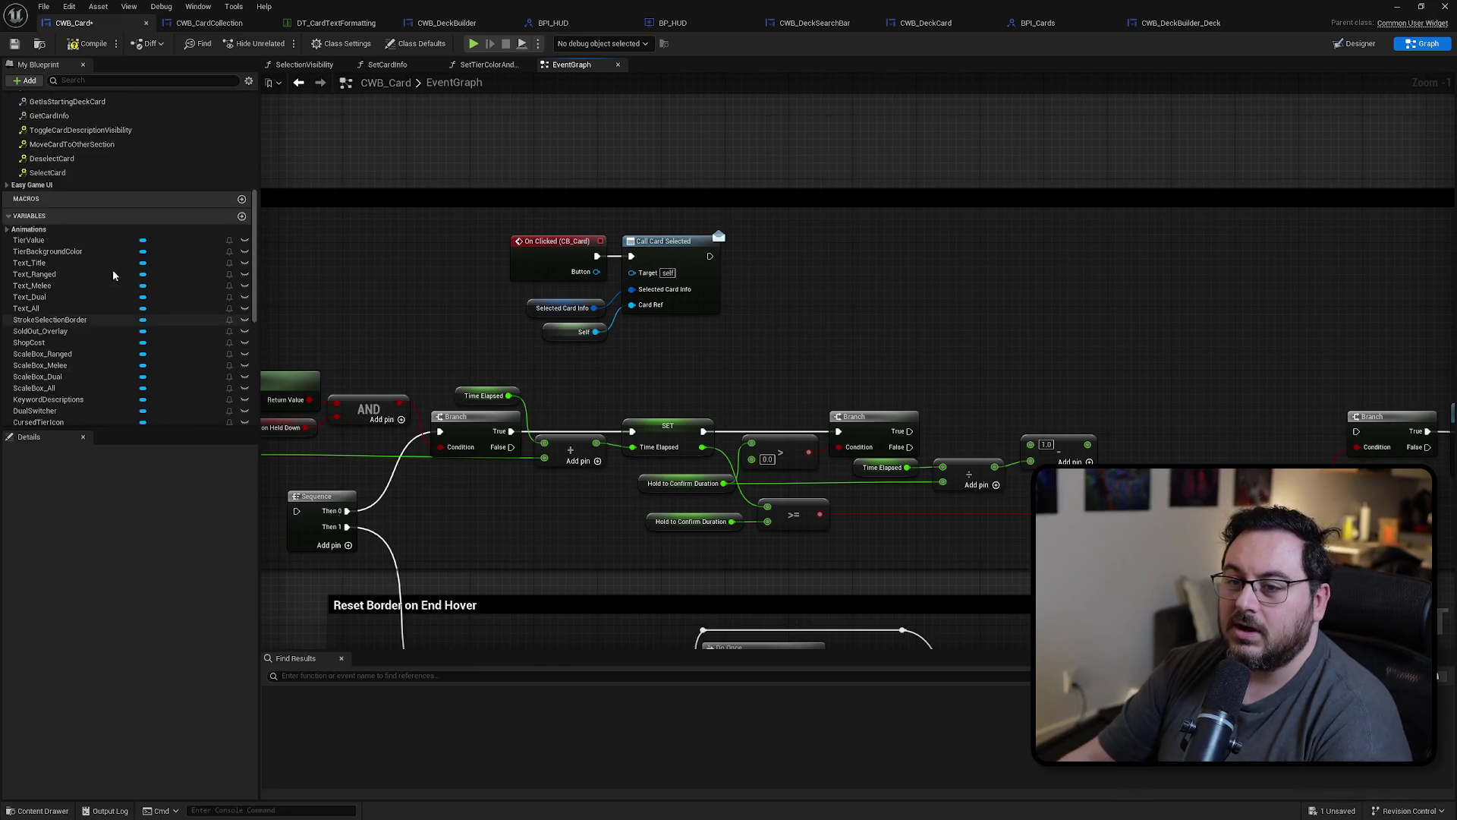
scroll(127, 235, "up", 5)
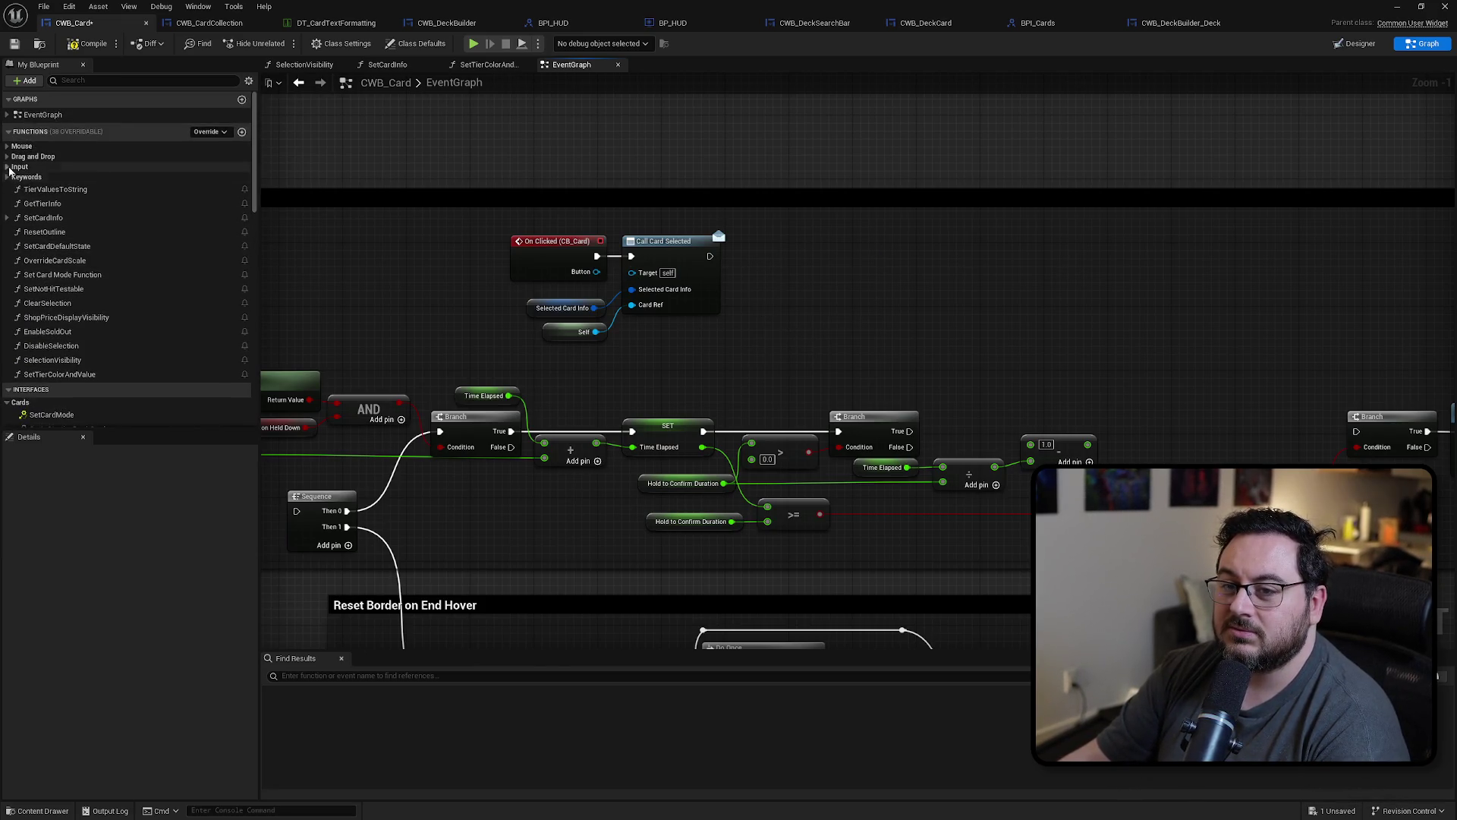
left_click(7, 146)
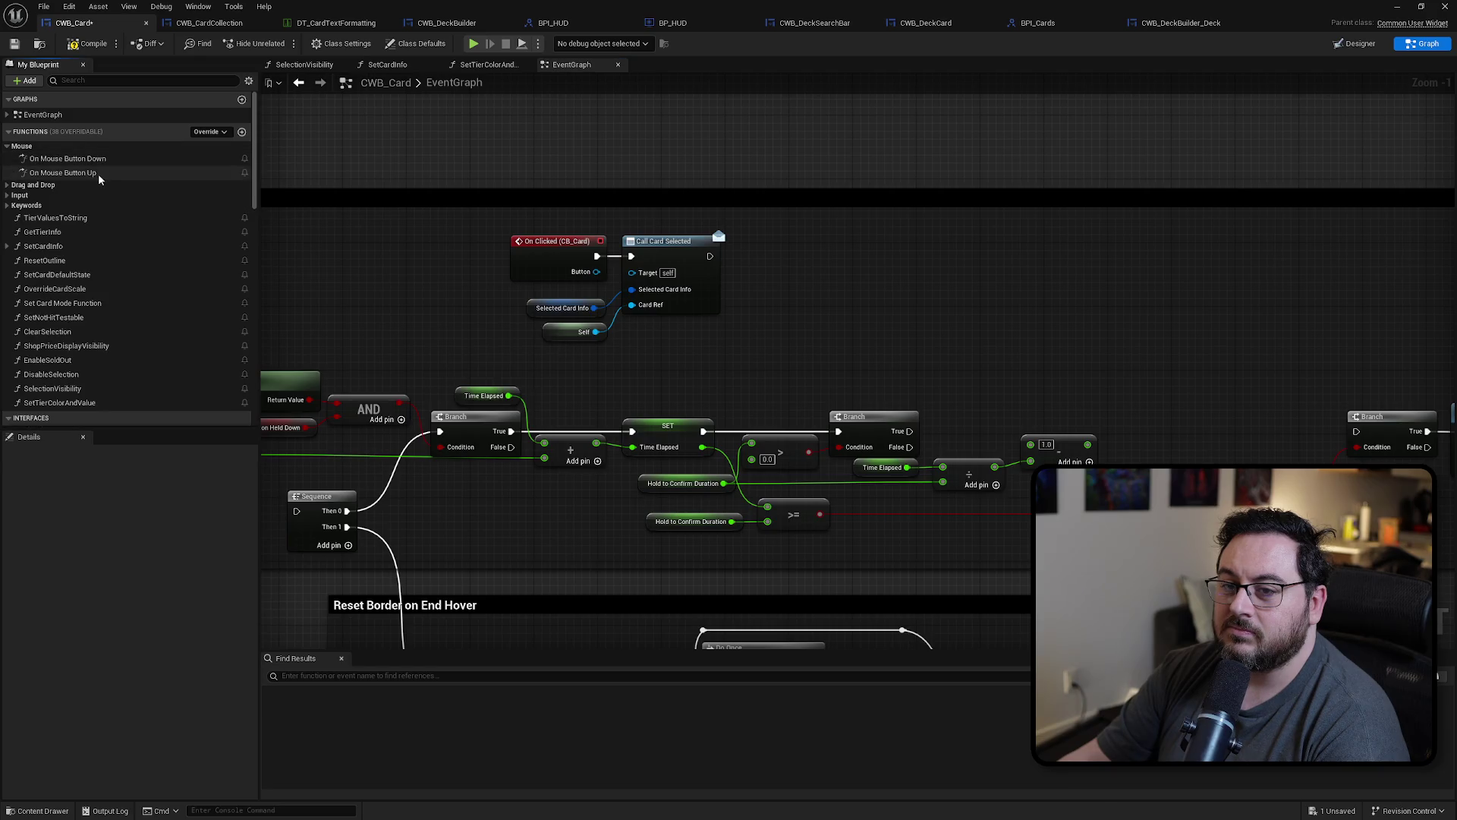
double_click(68, 158)
scroll(493, 372, "up", 3)
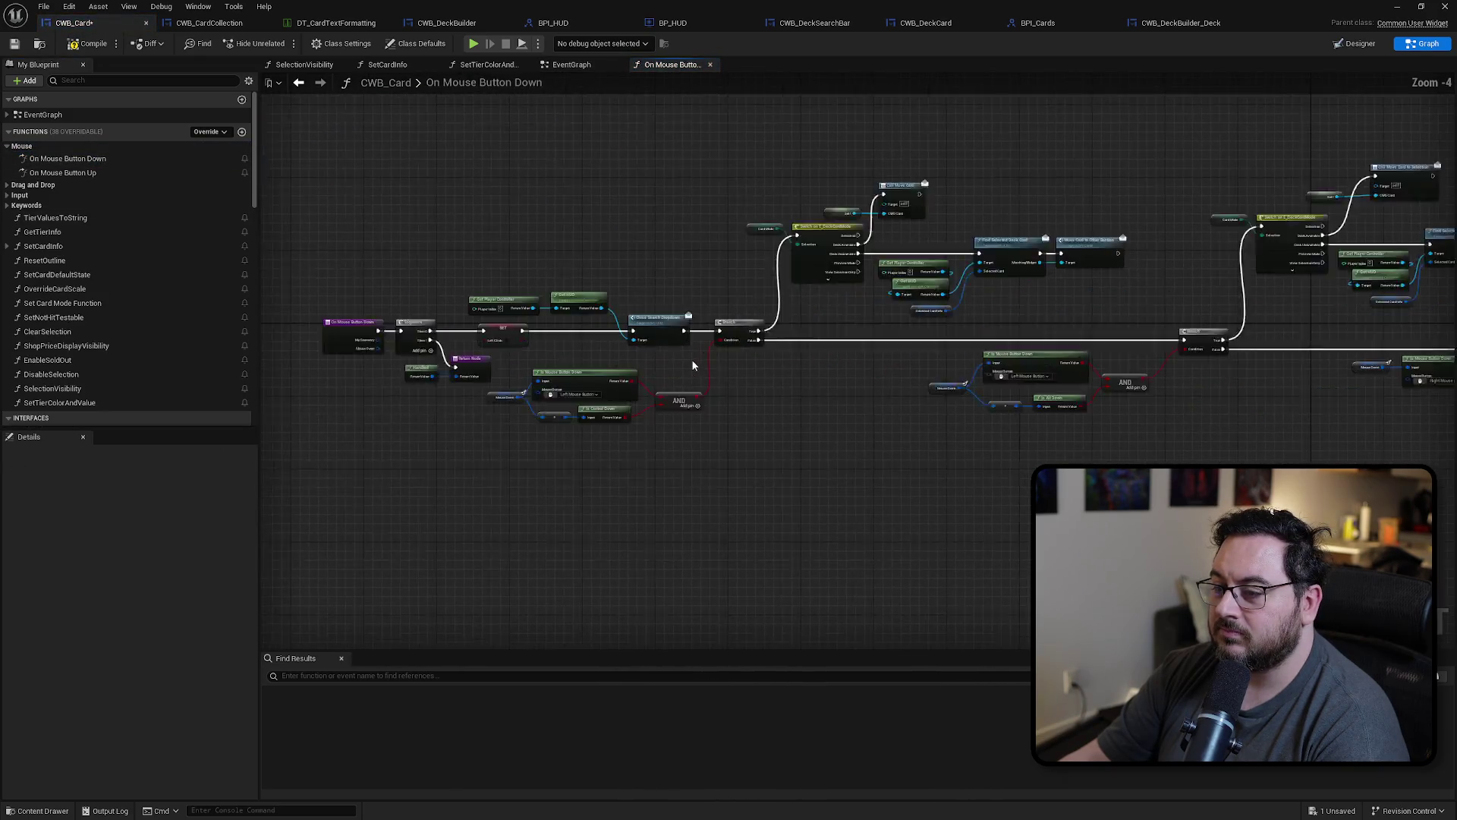
left_click_drag(970, 430, 1321, 402)
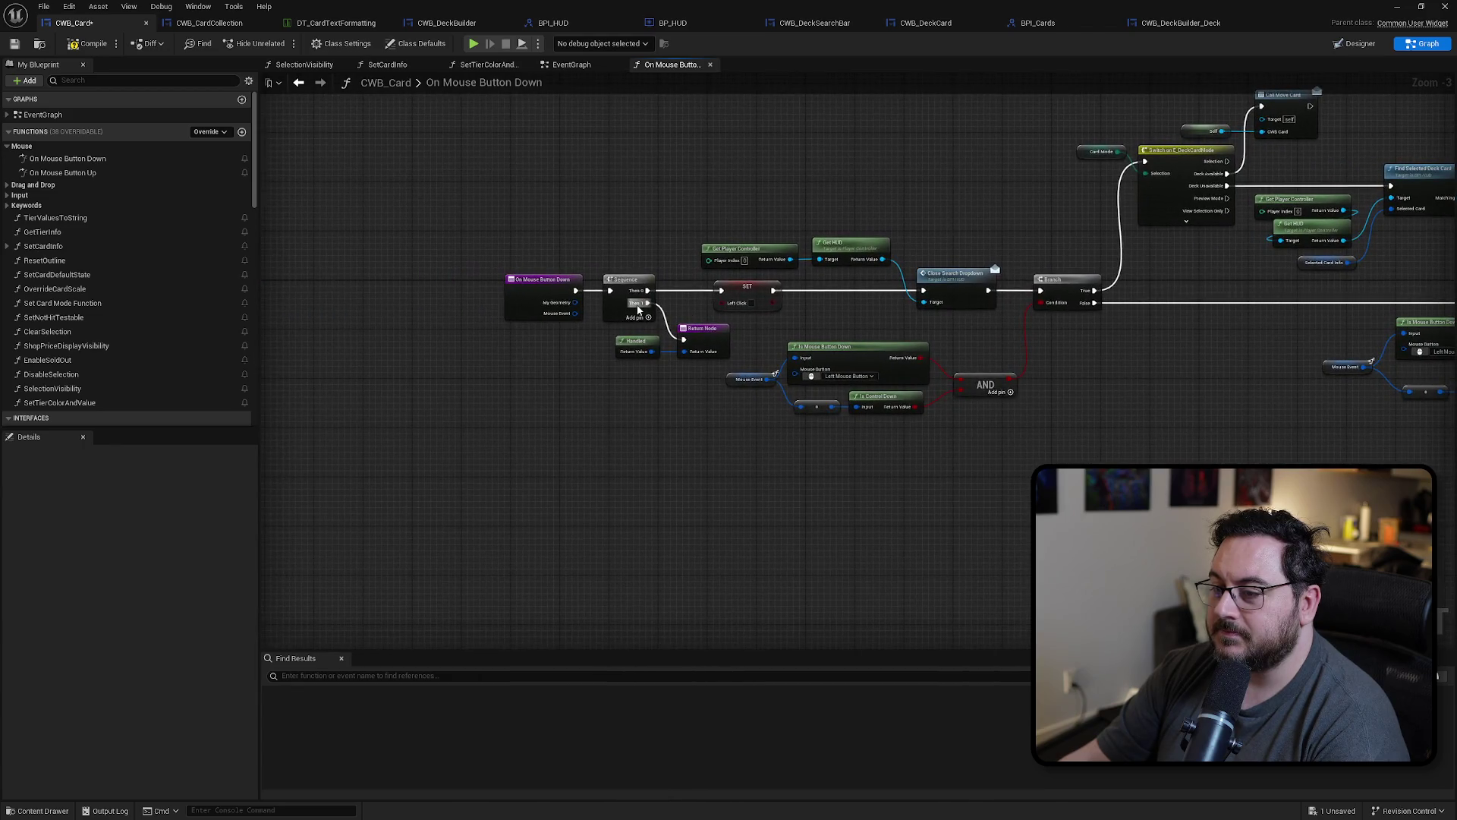
scroll(824, 409, "up", 4)
scroll(824, 409, "down", 3)
scroll(815, 353, "up", 3)
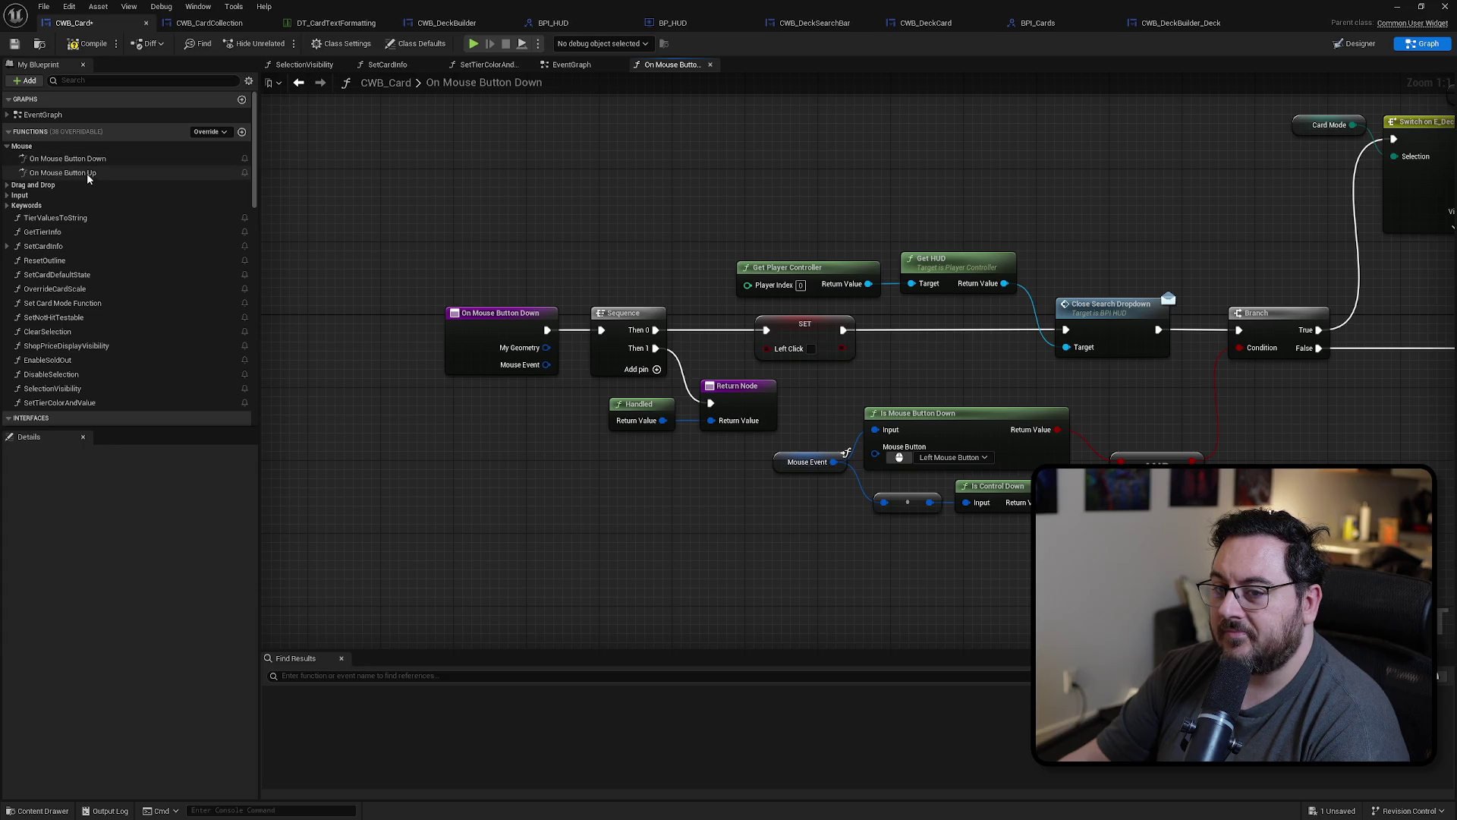
scroll(847, 453, "down", 3)
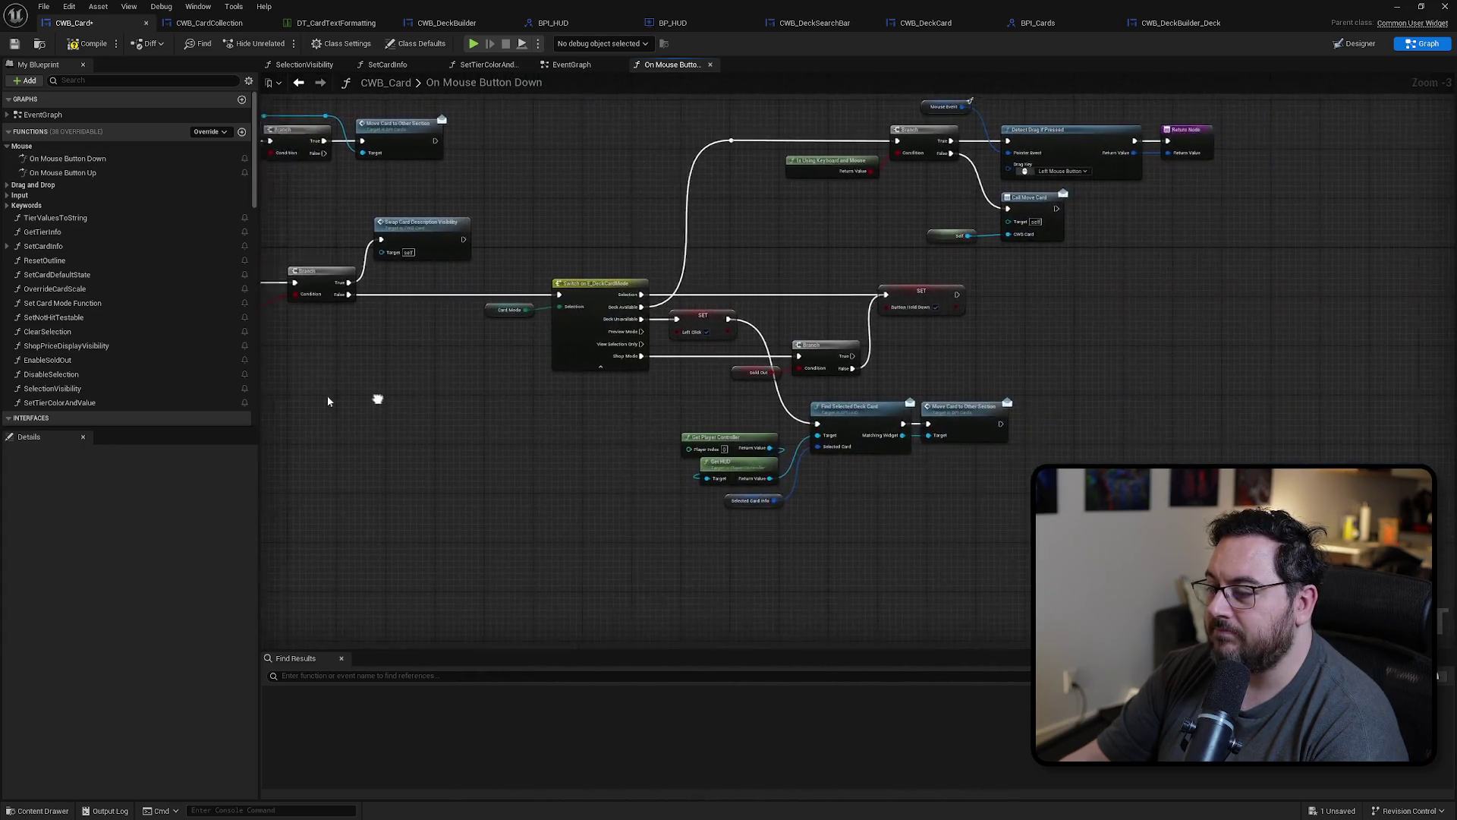
scroll(904, 391, "up", 3)
Step: Add a Print String after the Button Held Down setter, then stop the playtest and close the error log
mouse_move(826, 285)
left_mouse_down()
mouse_move(938, 282)
mouse_move(928, 271)
left_mouse_up()
type("prikn")
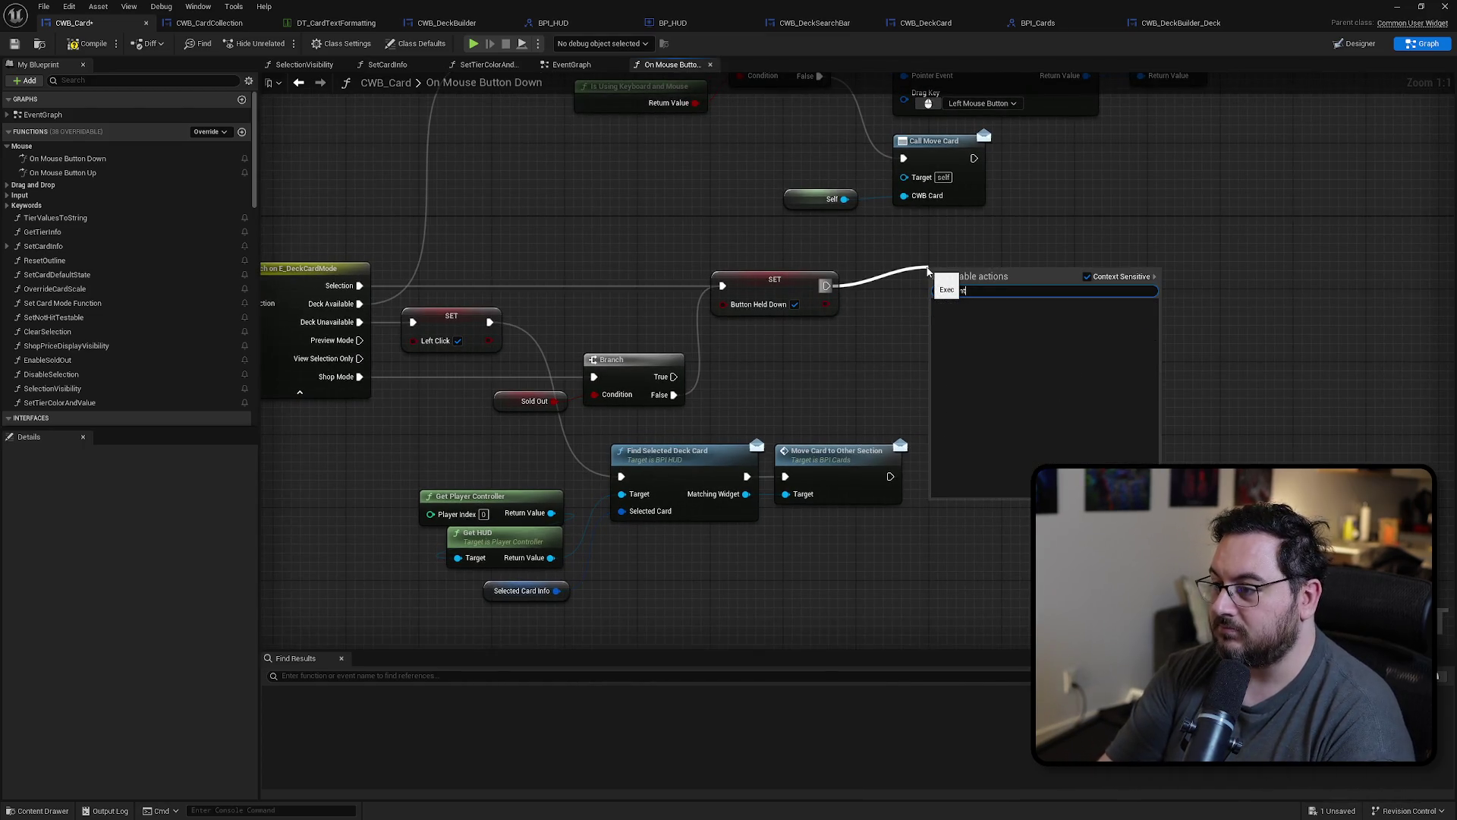
key("BackSpace")
key("BackSpace")
type("nt")
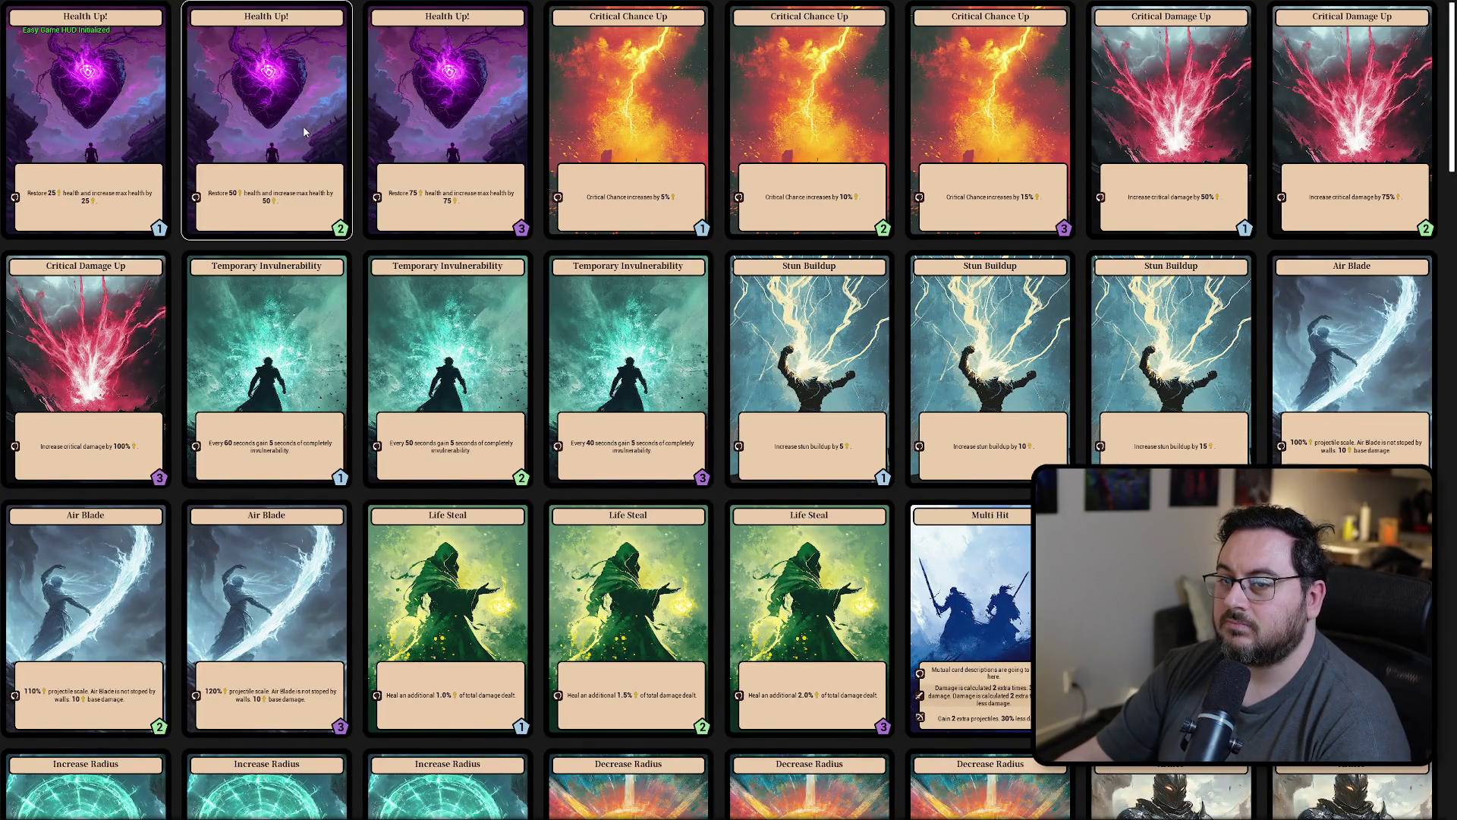
key("Escape")
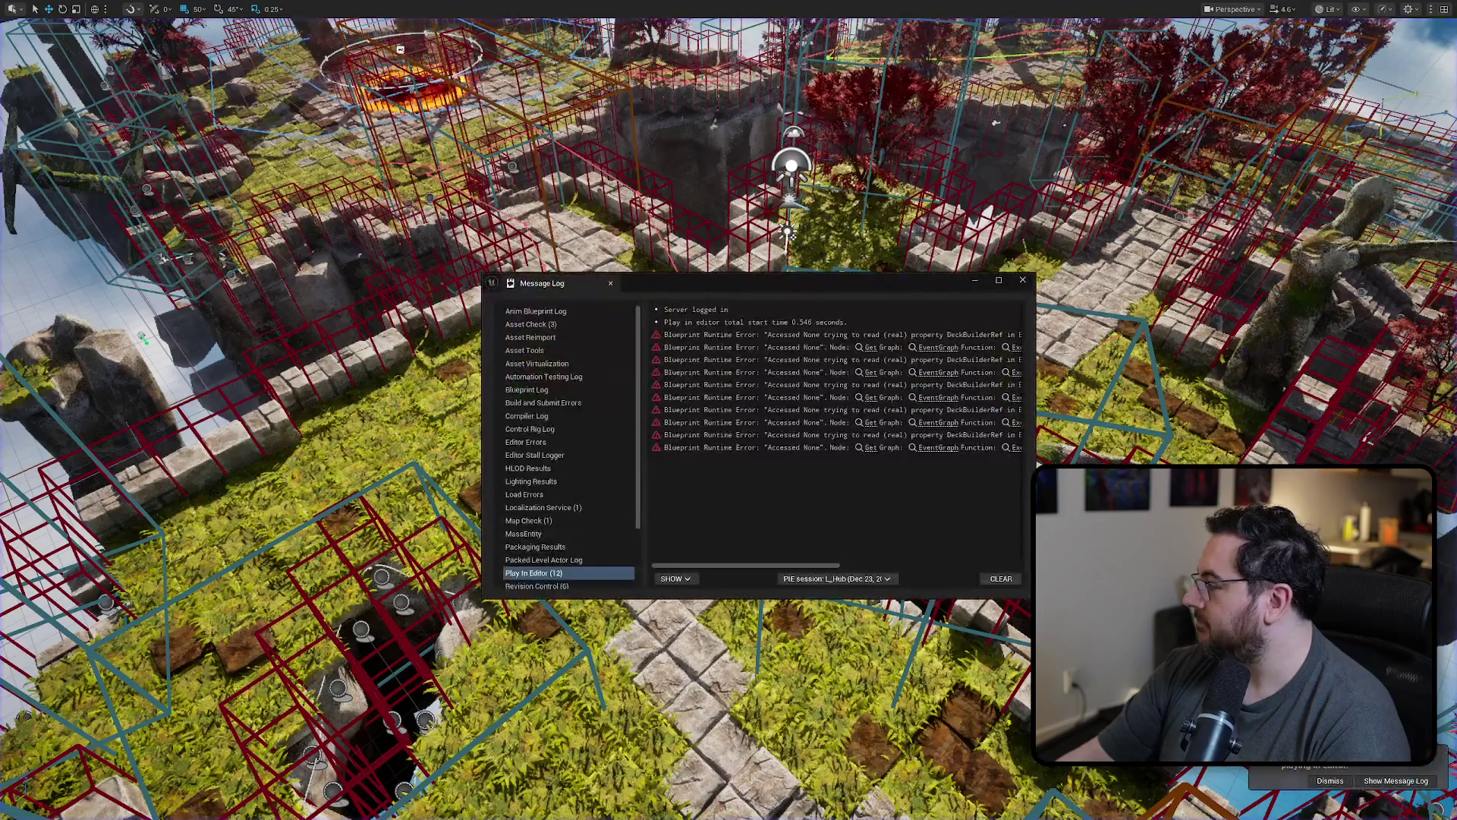
left_click(1022, 281)
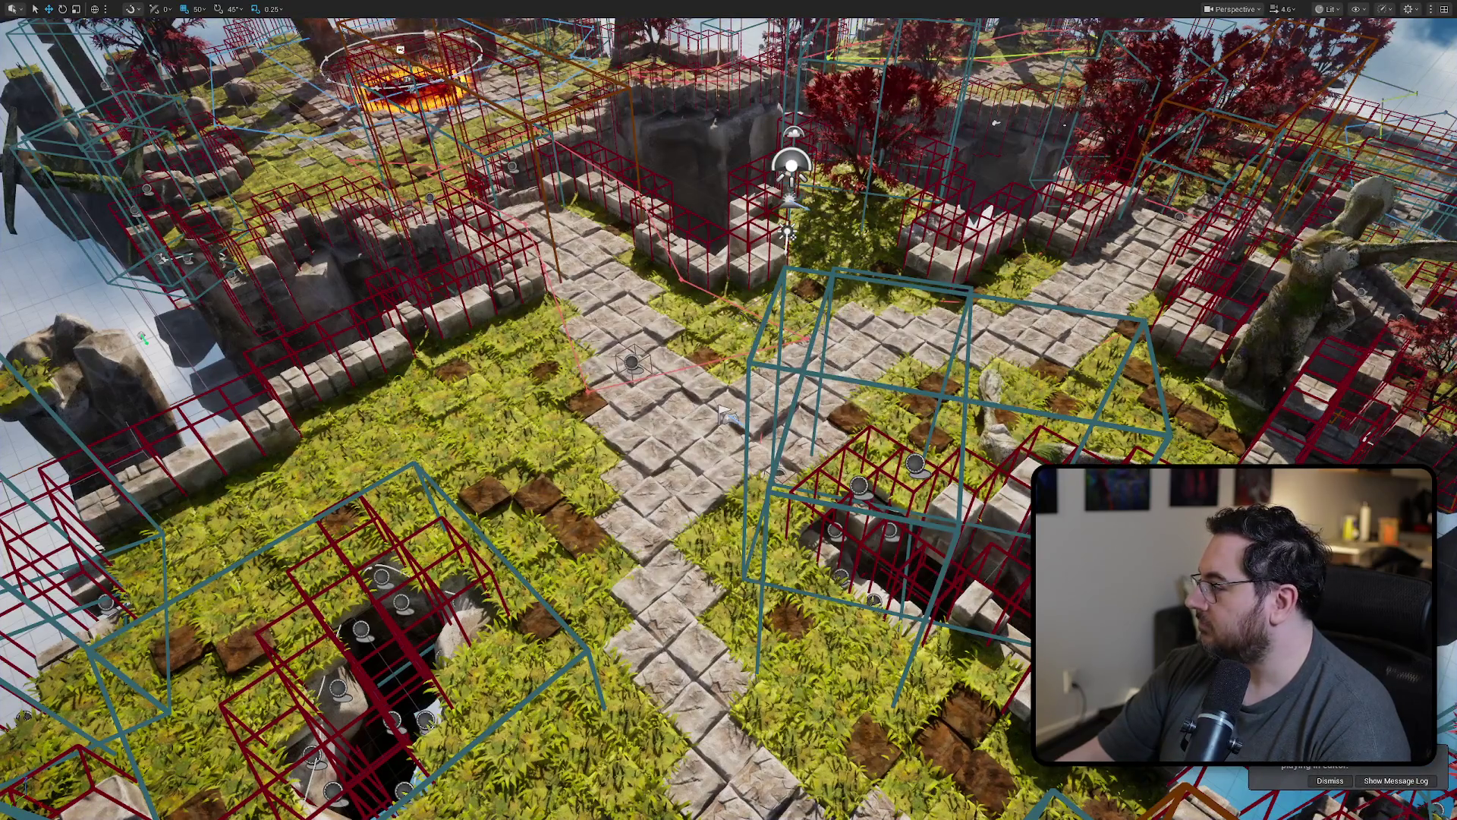
Step: Remove the Call Card Selected nodes and the On Clicked event from CWB_Card's event graph
key("alt+Tab")
key("alt+Left")
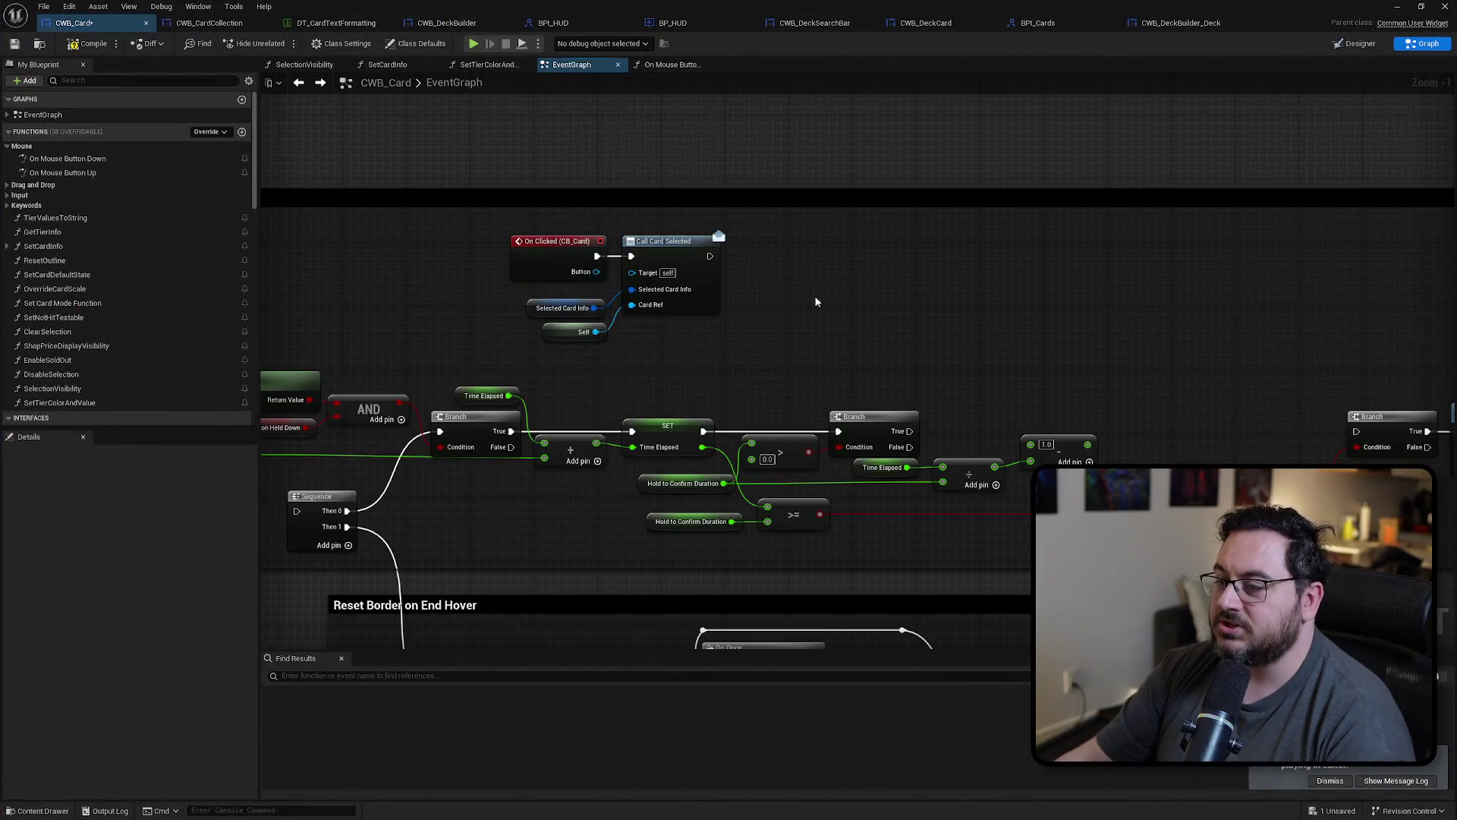
left_click_drag(668, 365, 581, 319)
key("Delete")
left_click(562, 275)
key("Delete")
Step: Paste Call Card Selected into On Mouse Button Down after the Button Held Down setter, and save
key("alt+Right")
key("ctrl+v")
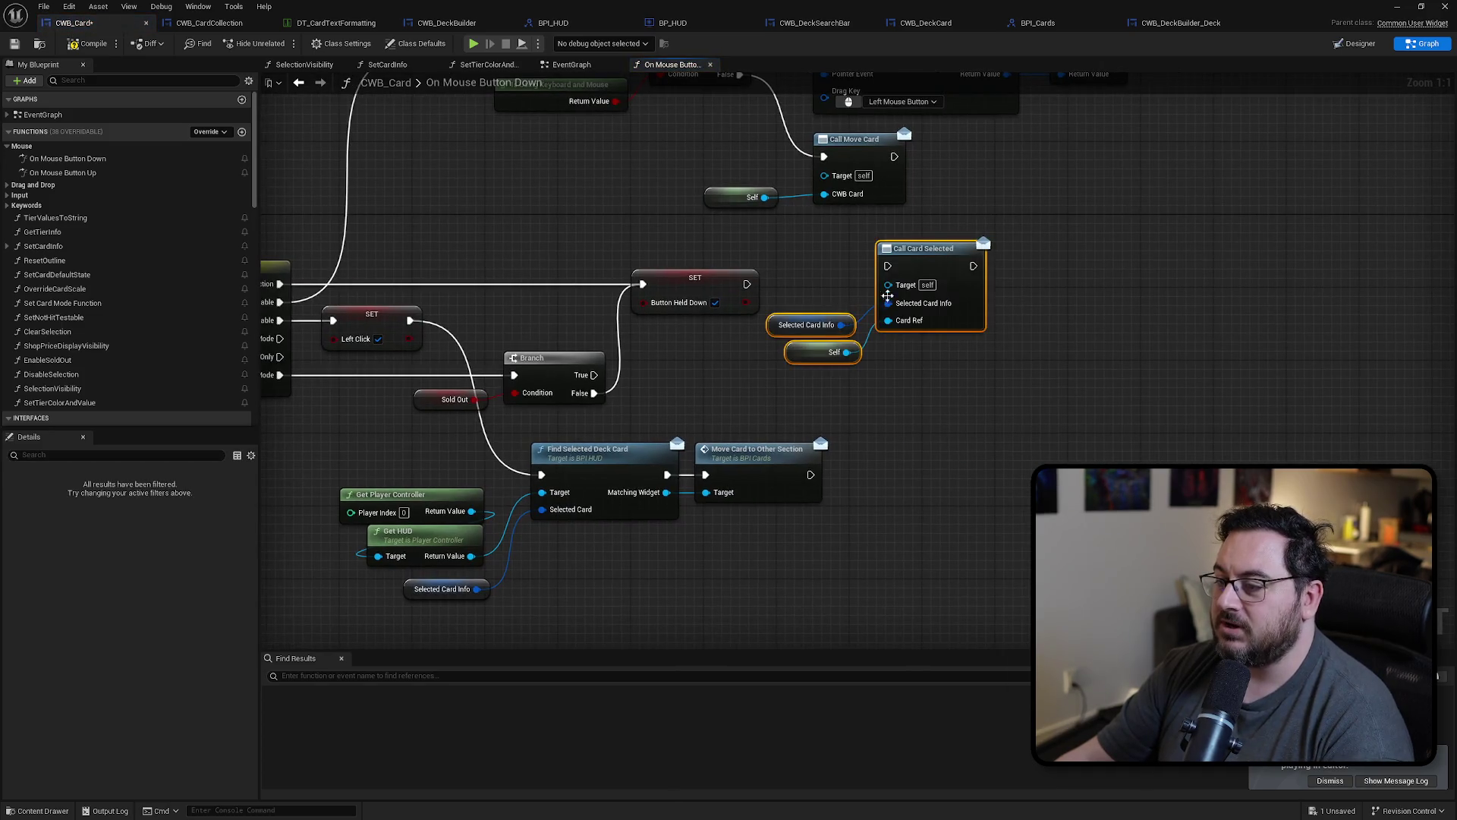
mouse_move(746, 283)
left_mouse_down()
mouse_move(887, 266)
mouse_move(870, 286)
left_mouse_up()
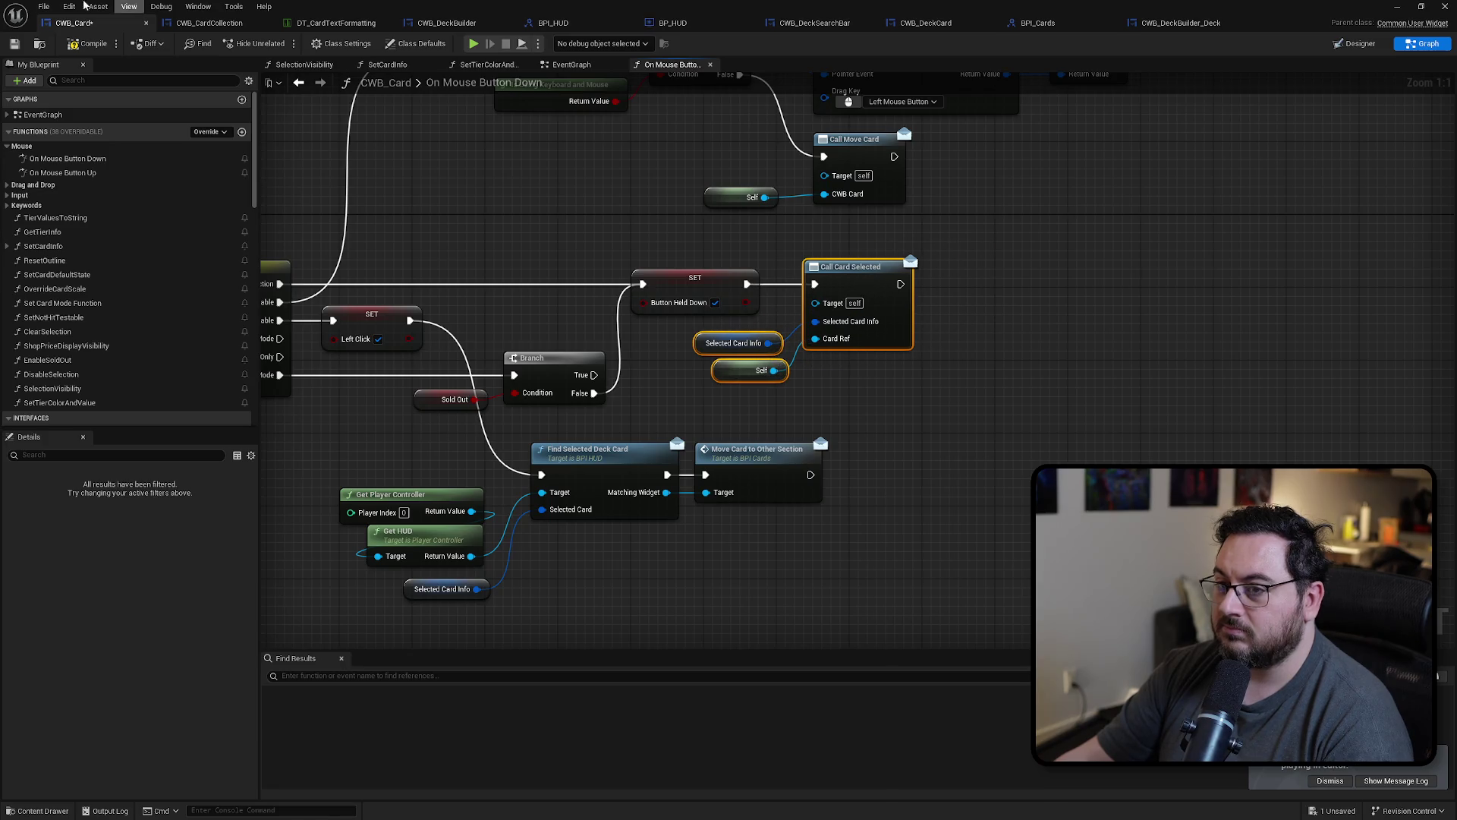
left_click(14, 45)
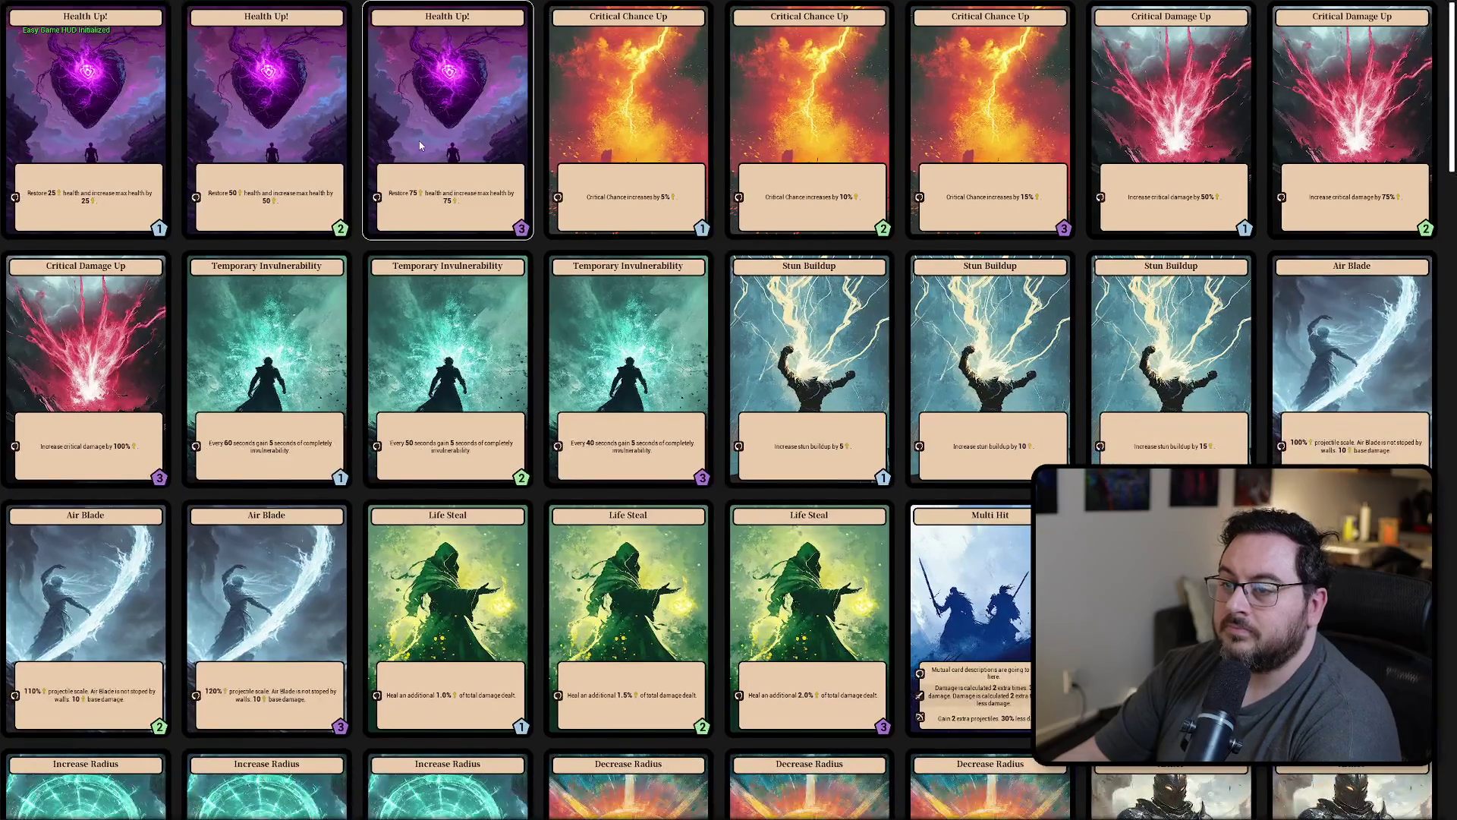
Step: Choose the tier 3 Health Up! card from the in-game upgrade selection
left_click(421, 146)
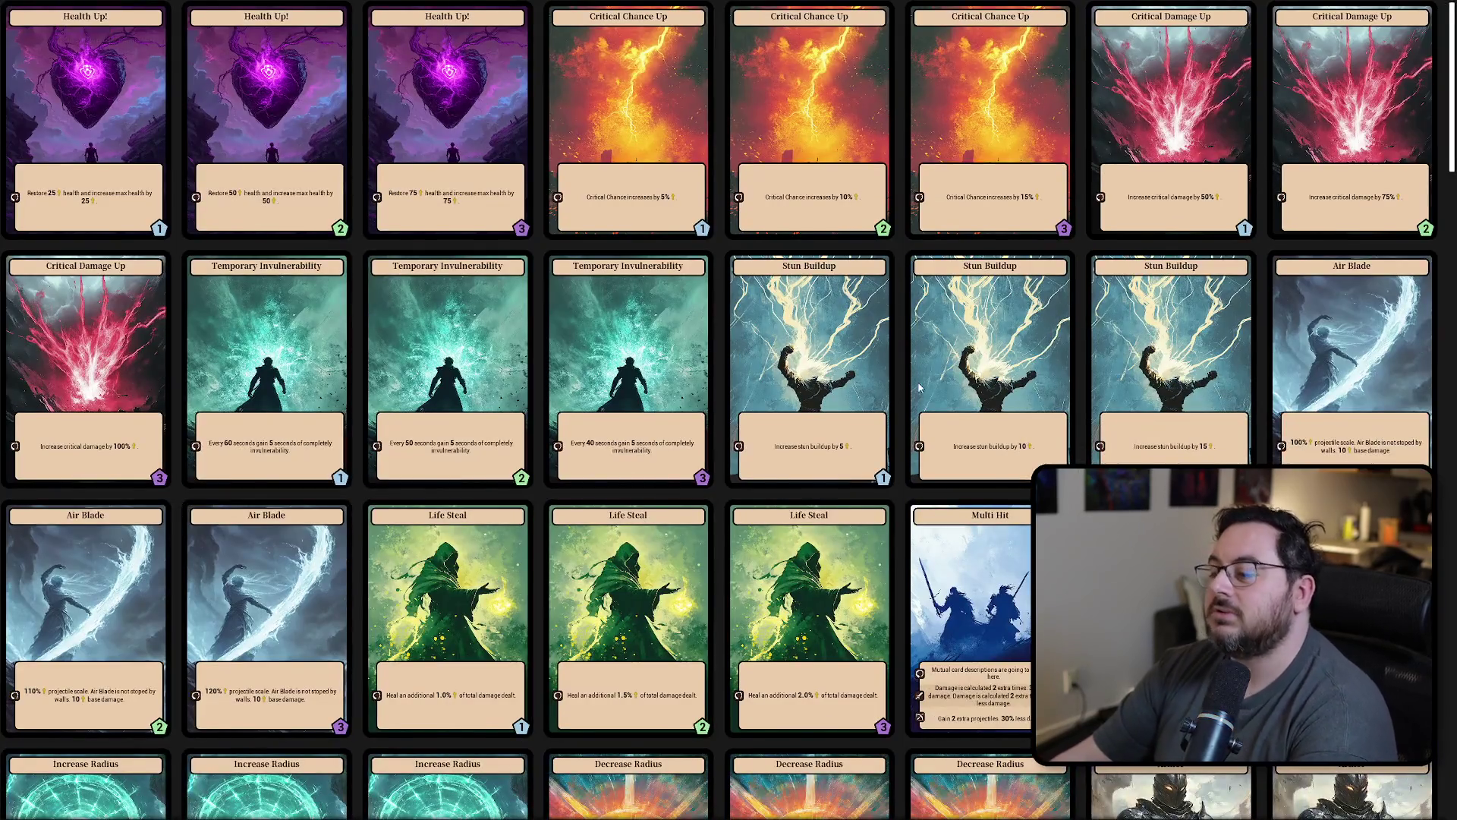
scroll(941, 448, "down", 2)
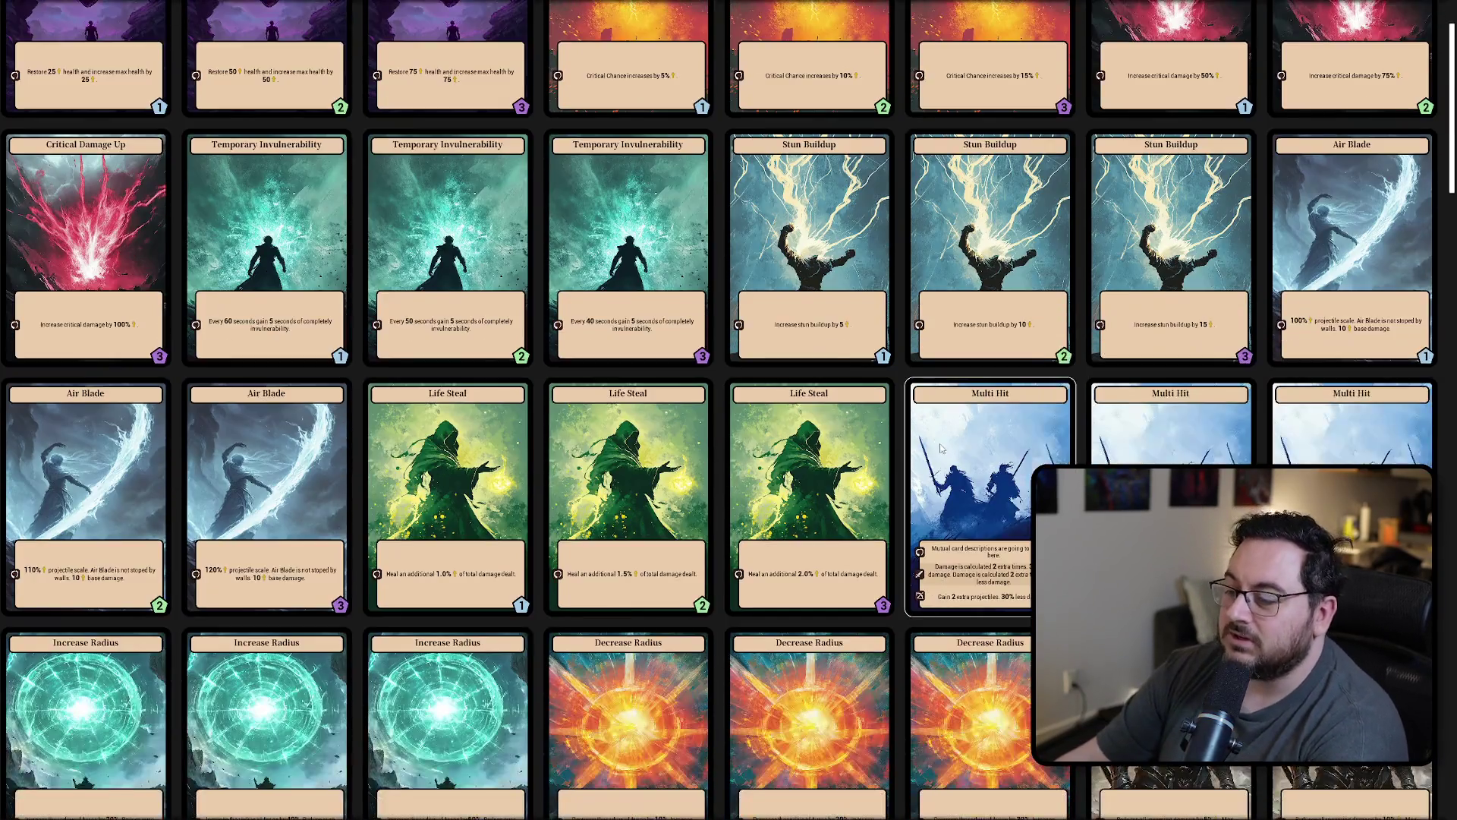
scroll(941, 448, "down", 3)
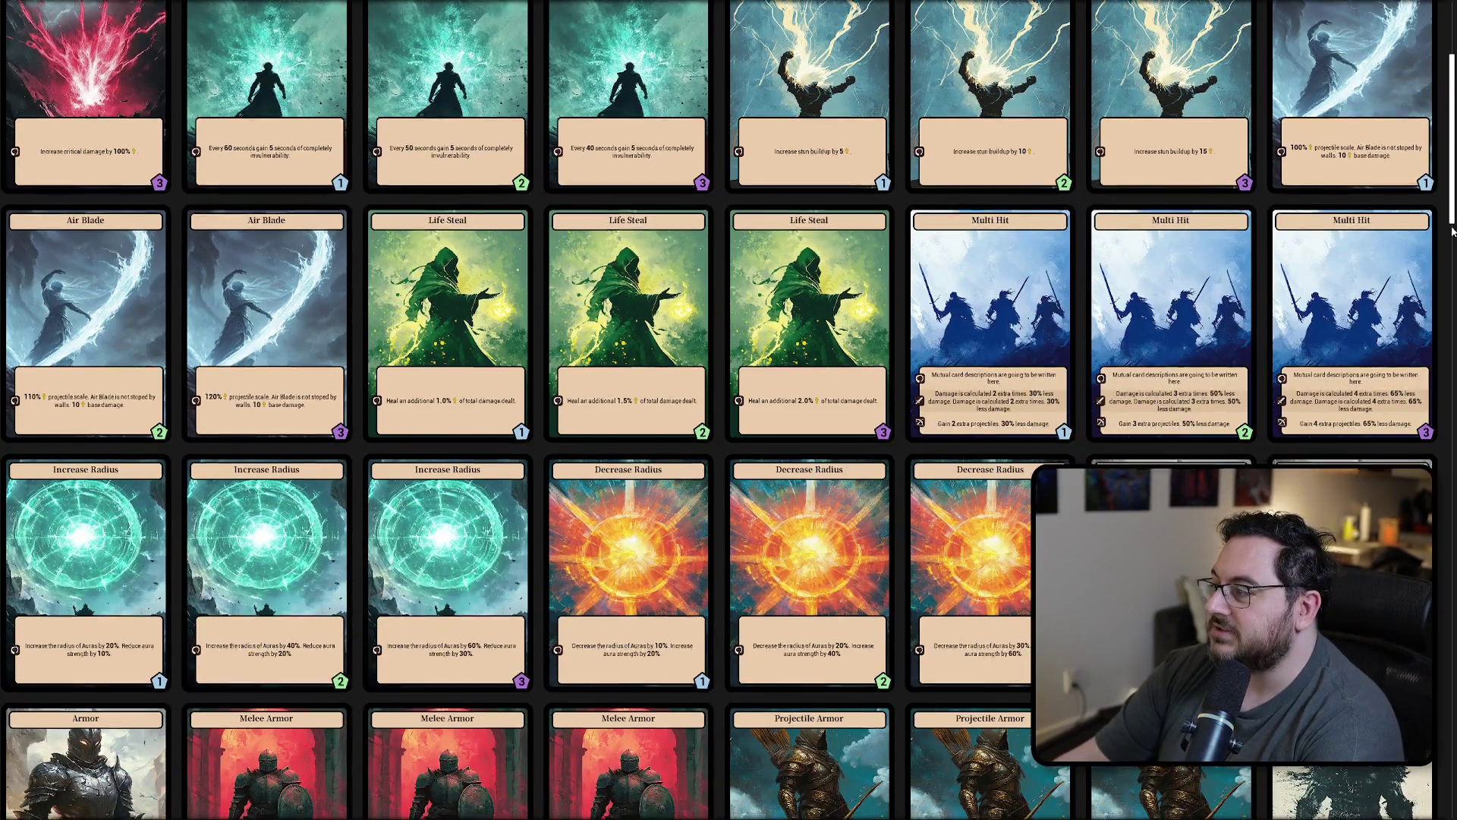
left_click_drag(1452, 215, 1452, 558)
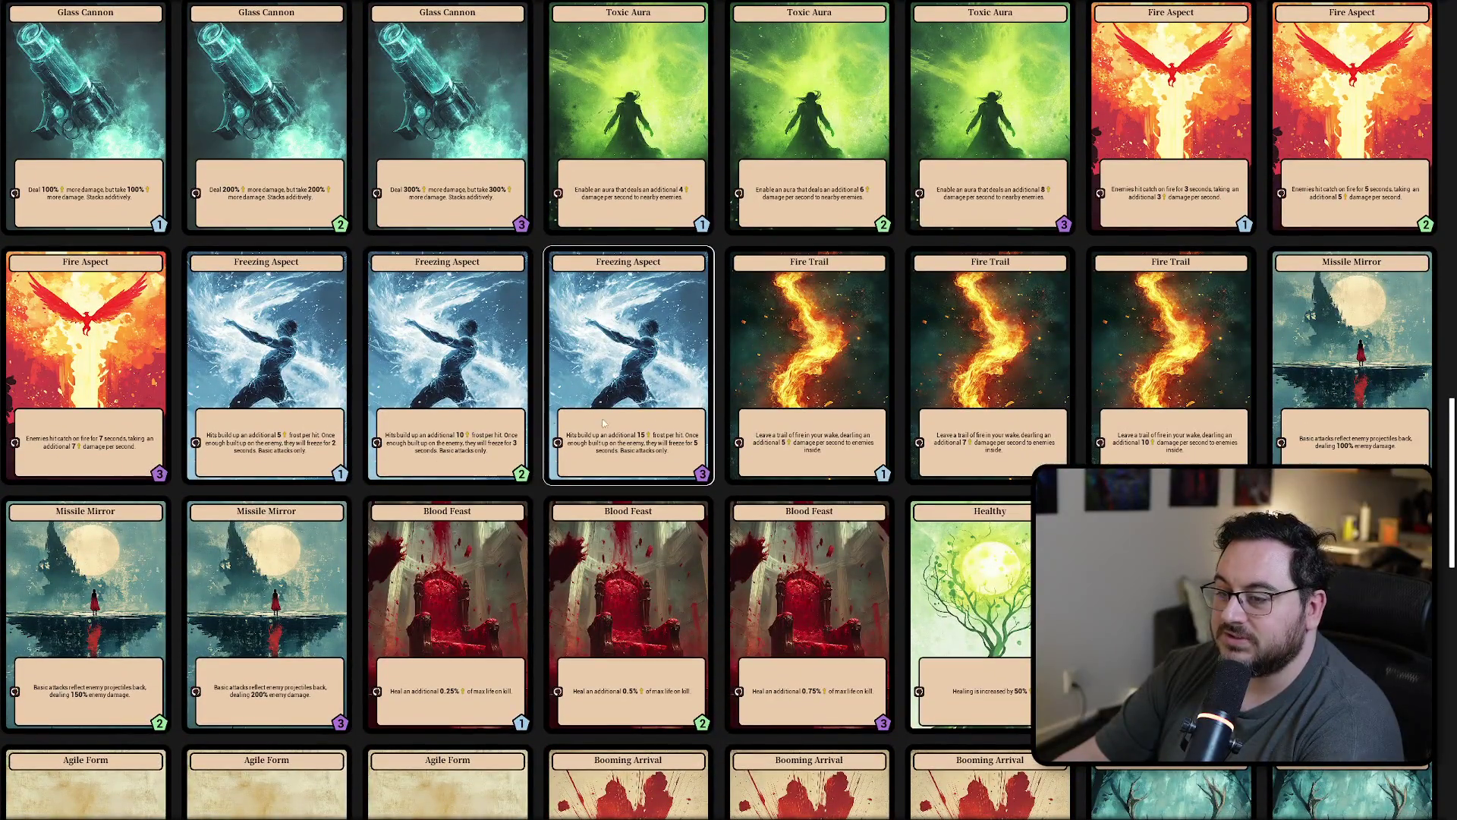
scroll(21, 541, "up", 2)
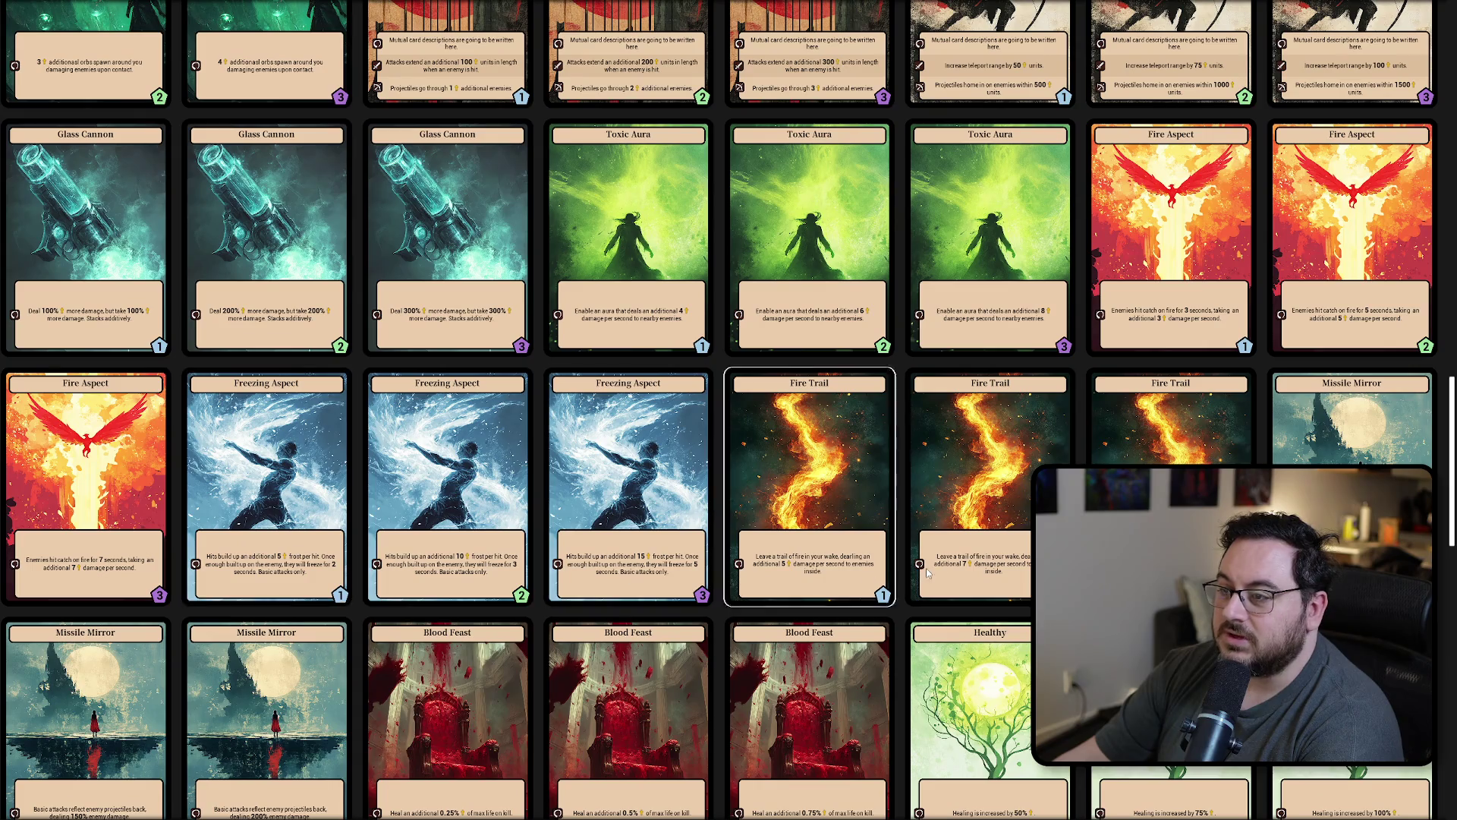
scroll(926, 568, "down", 1)
scroll(1009, 490, "up", 5)
scroll(1009, 490, "down", 12)
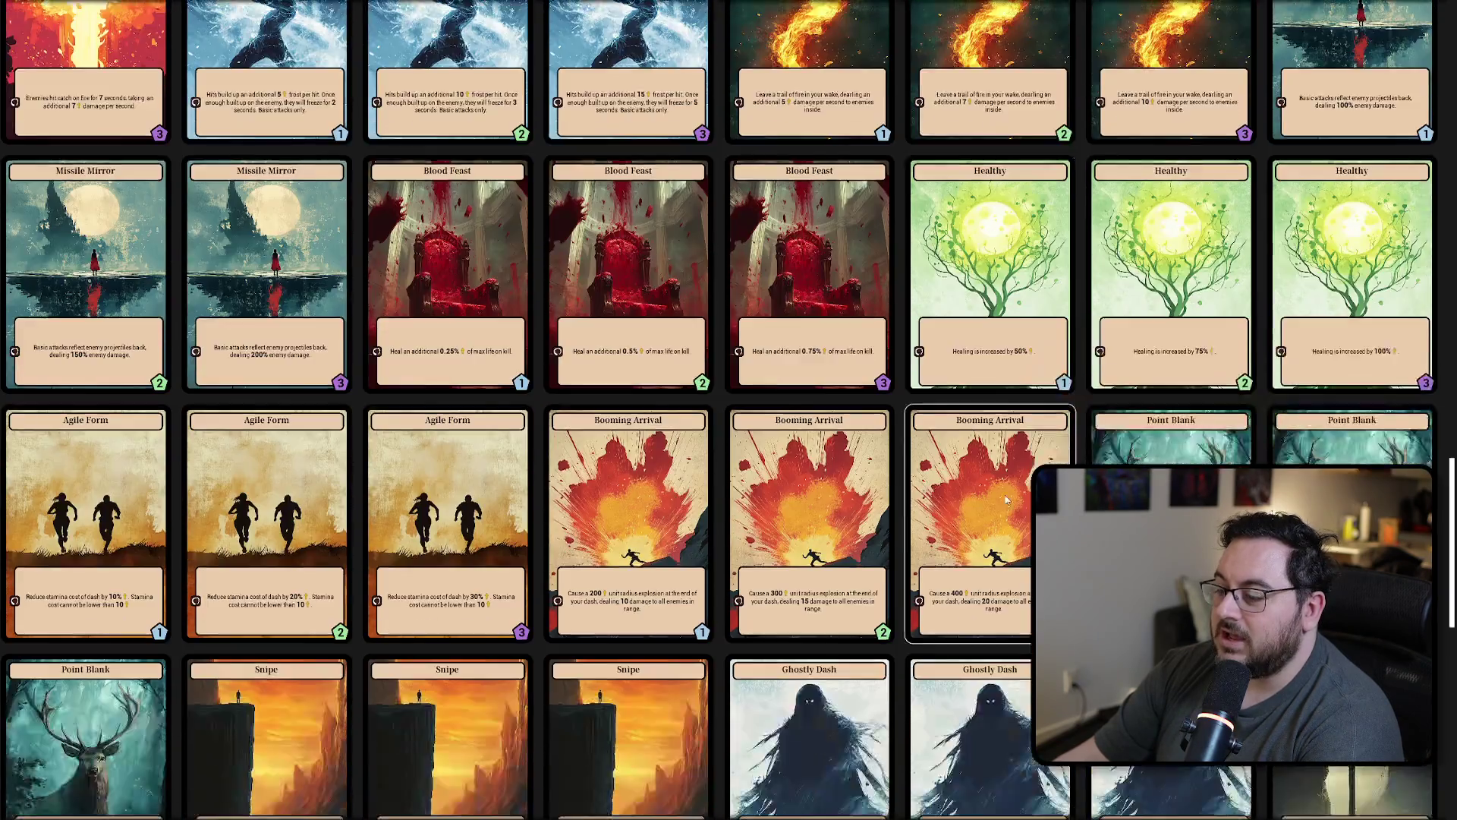
scroll(1007, 500, "down", 4)
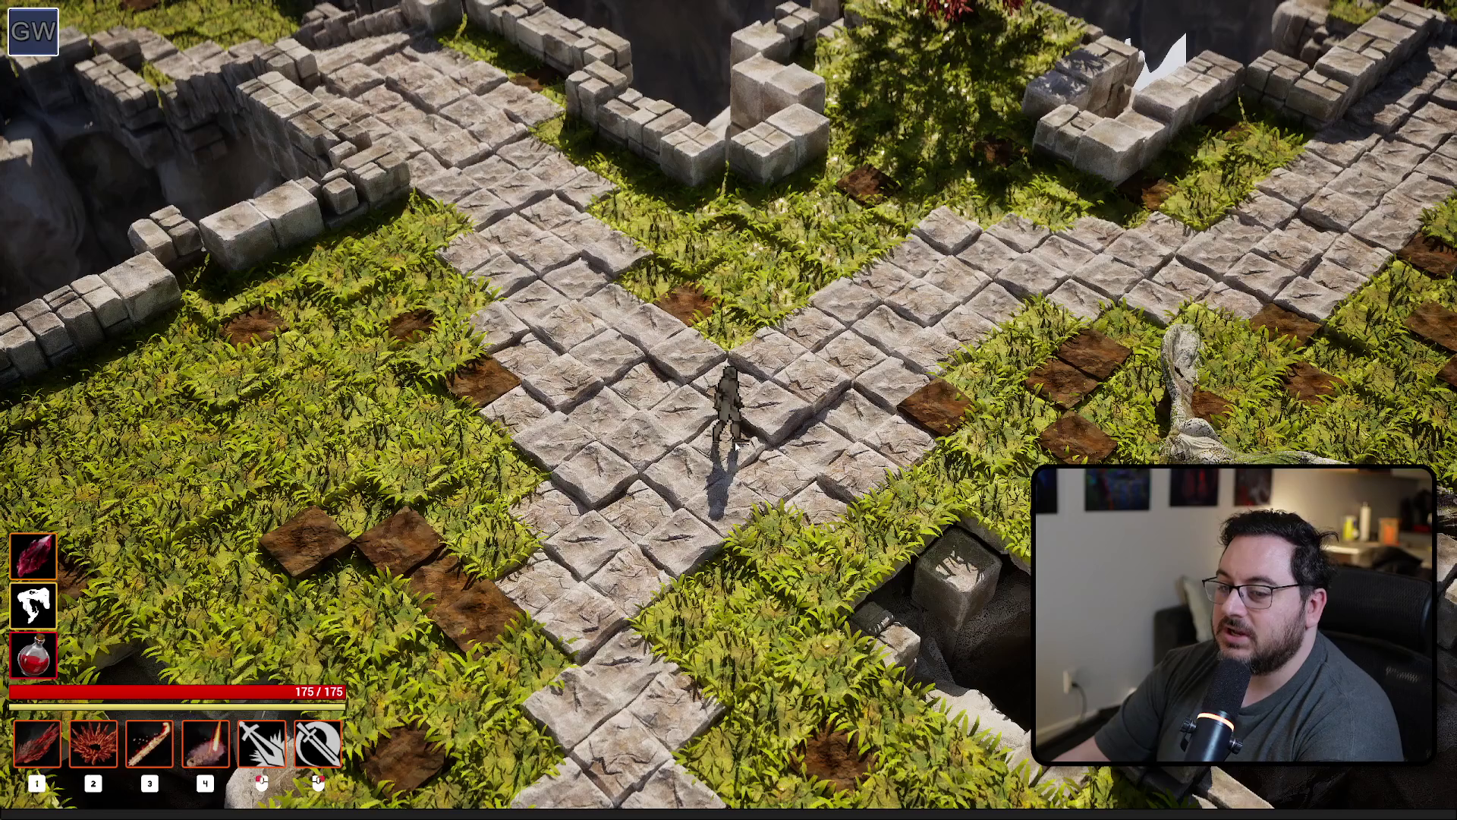
Step: Dash and attack with the character, then stop playing and scroll the Message Log errors
key("space")
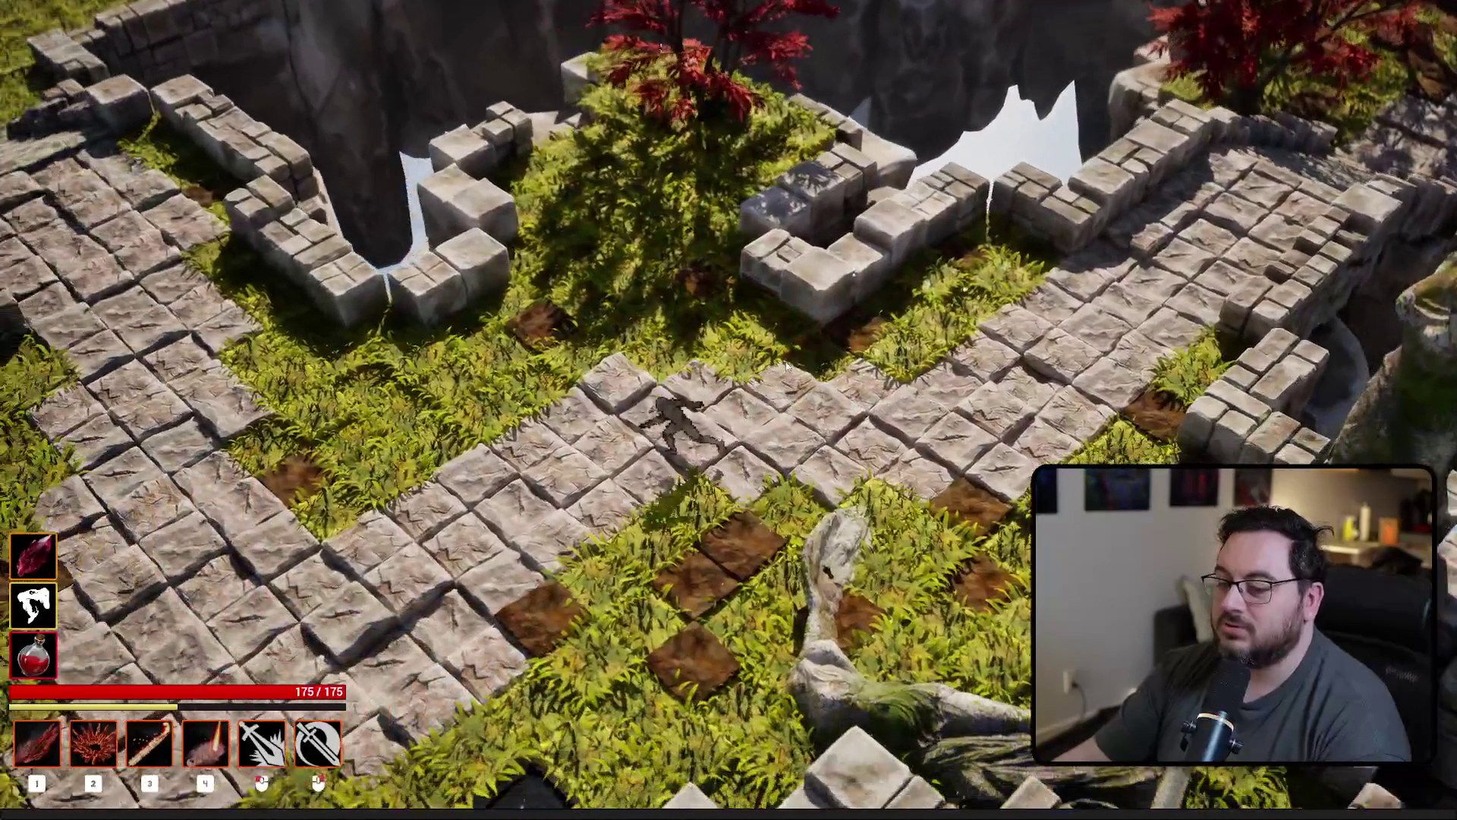
left_click(787, 367)
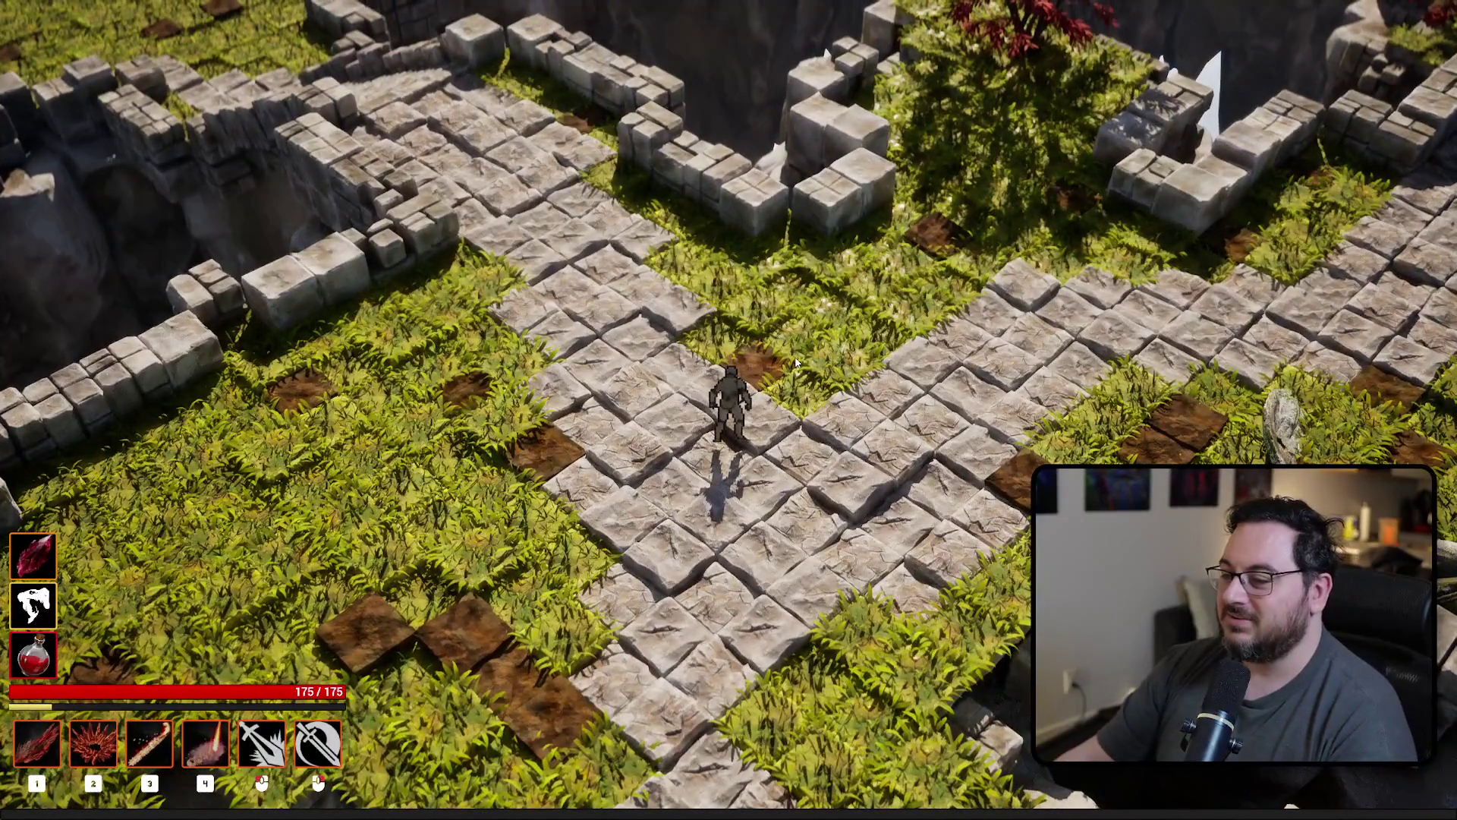
key("Escape")
mouse_move(740, 570)
left_mouse_down()
mouse_move(806, 568)
mouse_move(768, 569)
left_mouse_up()
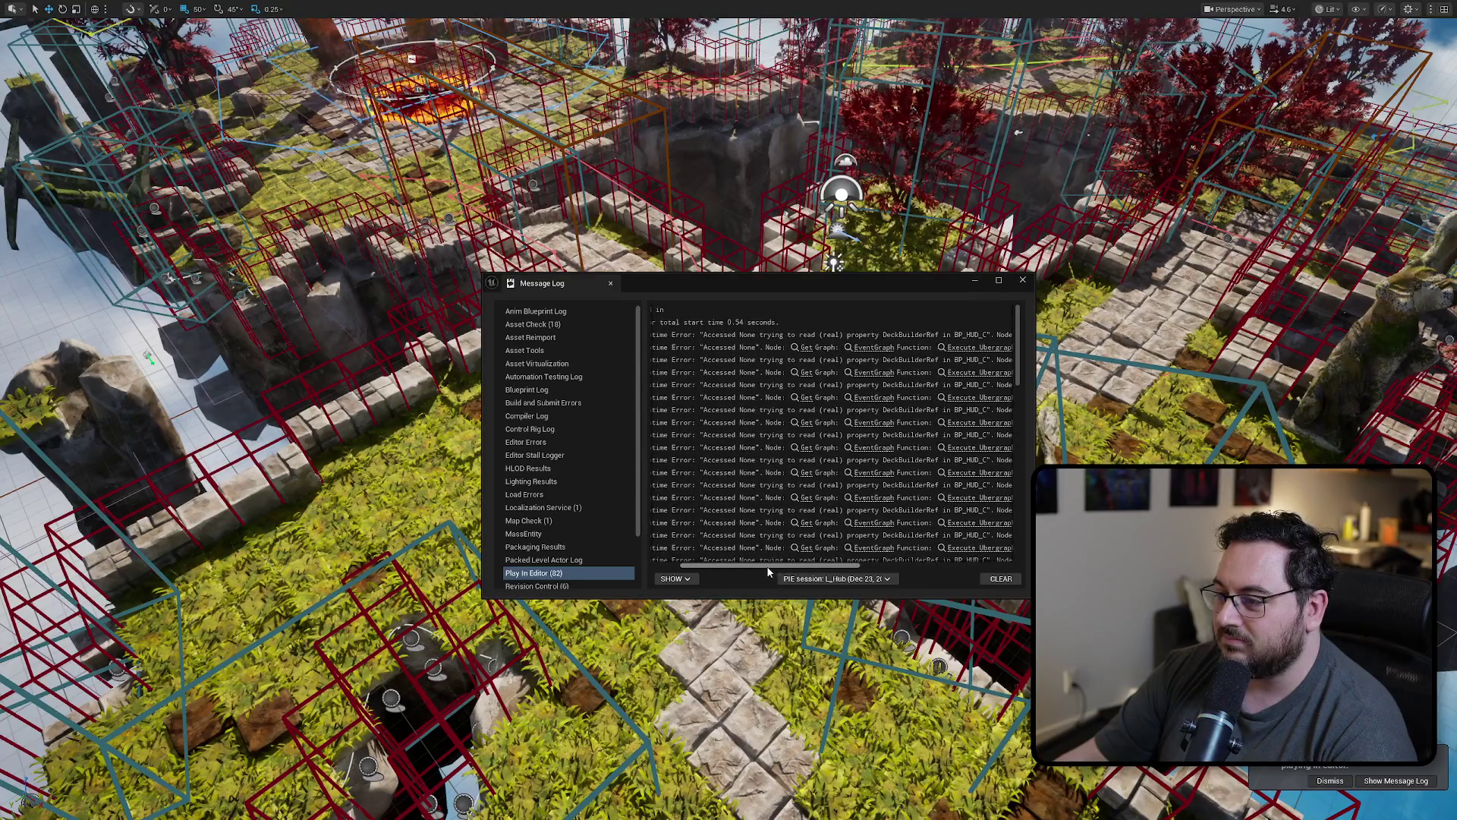
Step: Dismiss the DeckBuilderRef runtime error log and maximize the BP_HUD Blueprint editor
left_click(805, 351)
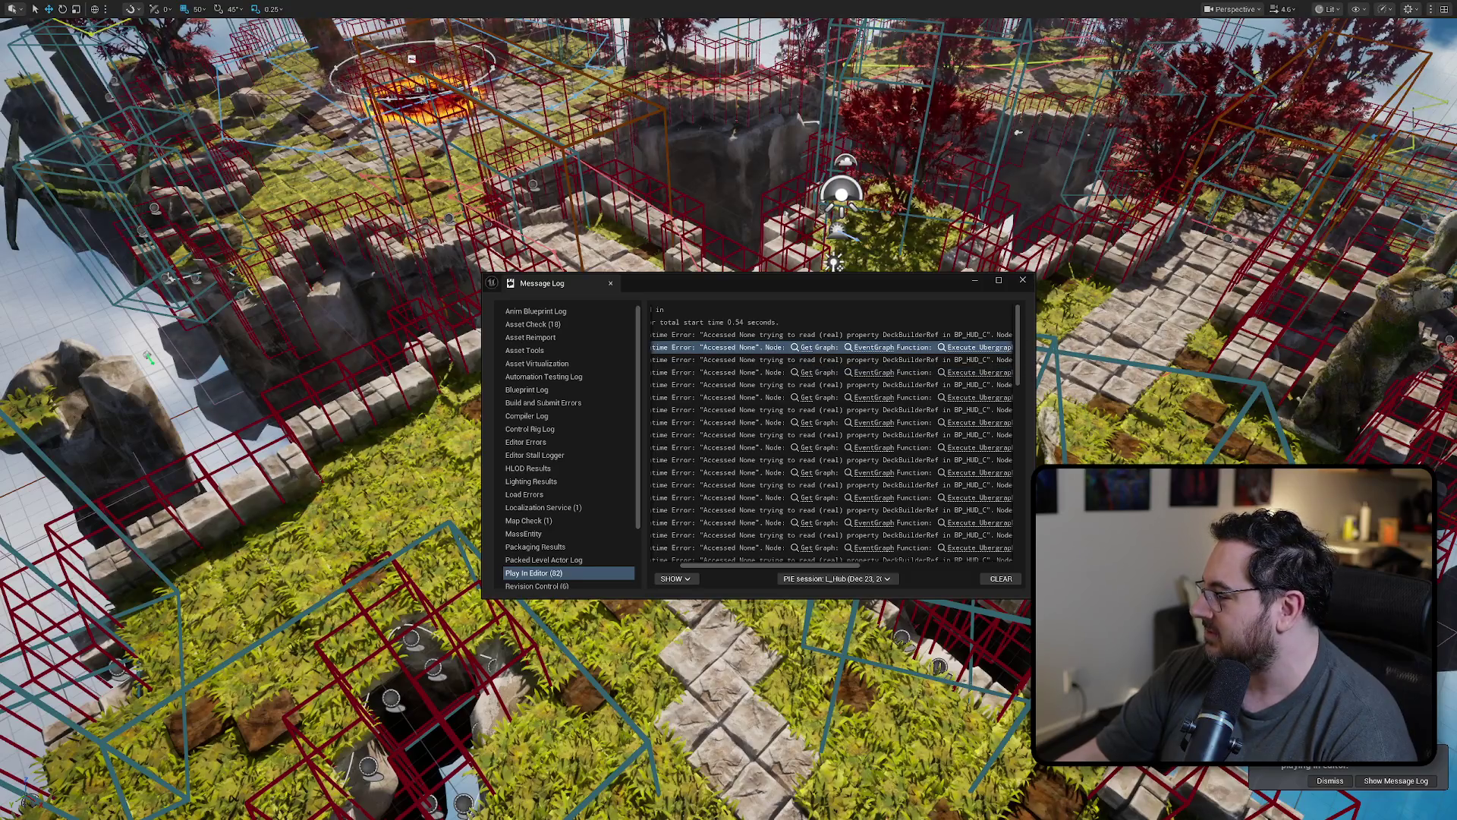
left_click(1023, 280)
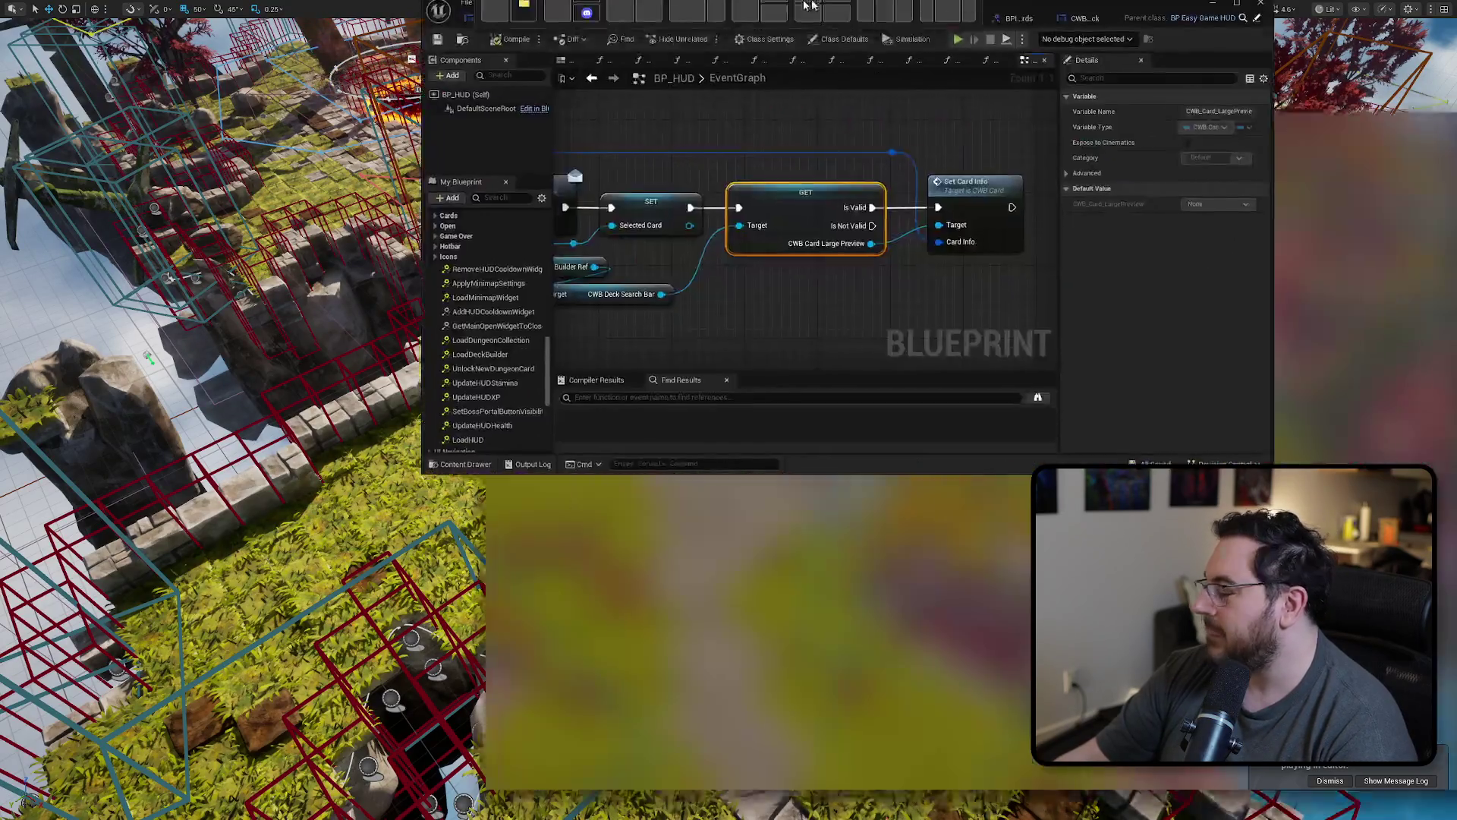
double_click(811, 5)
Step: Revert the CWB Card Large Preview getter to a plain getter and group it with the other two getters
mouse_move(960, 384)
left_mouse_down()
mouse_move(742, 189)
mouse_move(737, 296)
left_mouse_up()
right_click(737, 293)
left_click(766, 597)
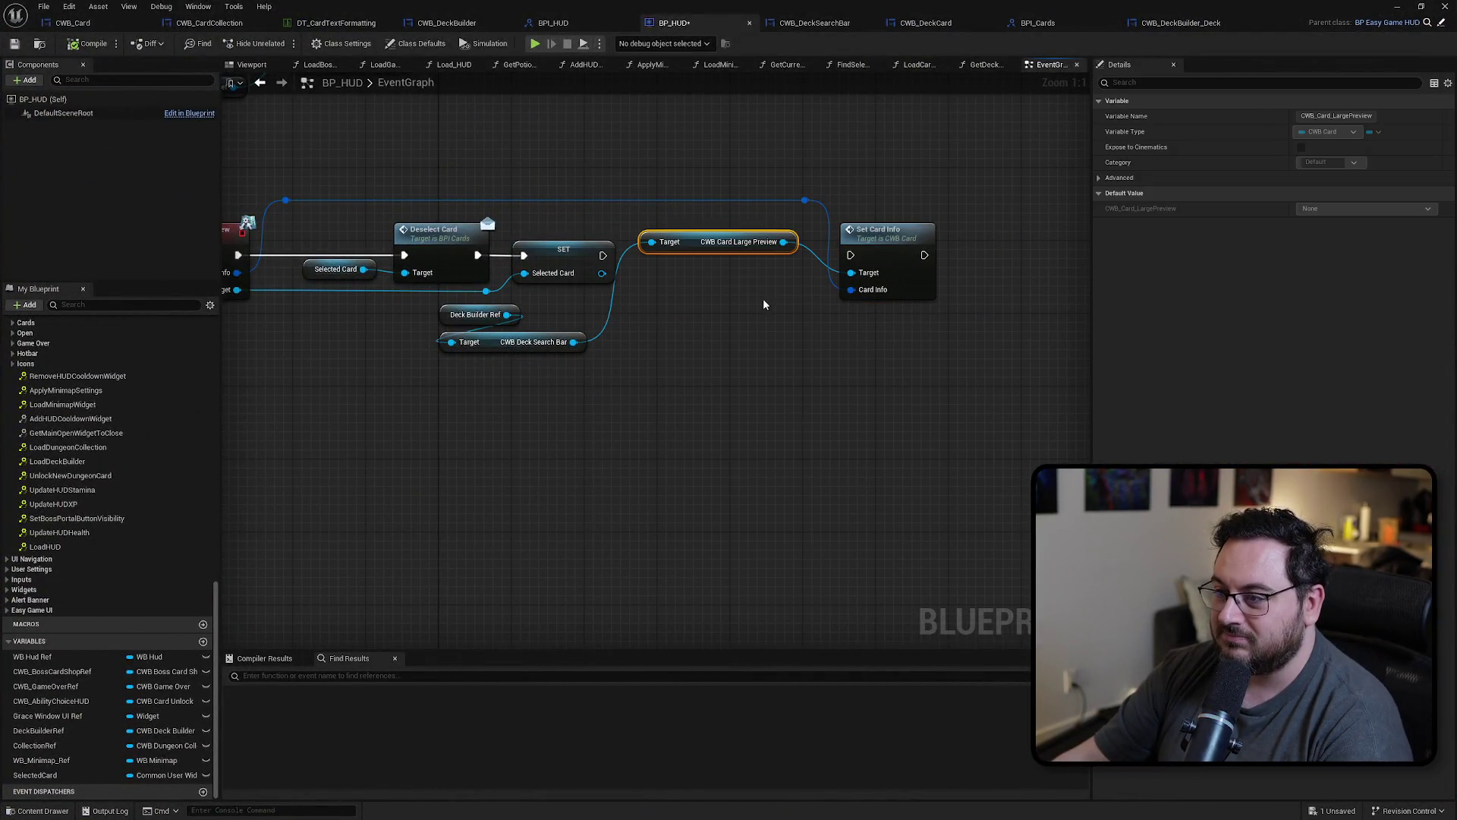
mouse_move(691, 251)
left_mouse_down()
mouse_move(607, 386)
mouse_move(489, 381)
left_mouse_up()
left_click(615, 448)
left_click_drag(641, 475, 439, 308)
mouse_move(491, 373)
left_mouse_down()
mouse_move(627, 391)
mouse_move(609, 391)
left_mouse_up()
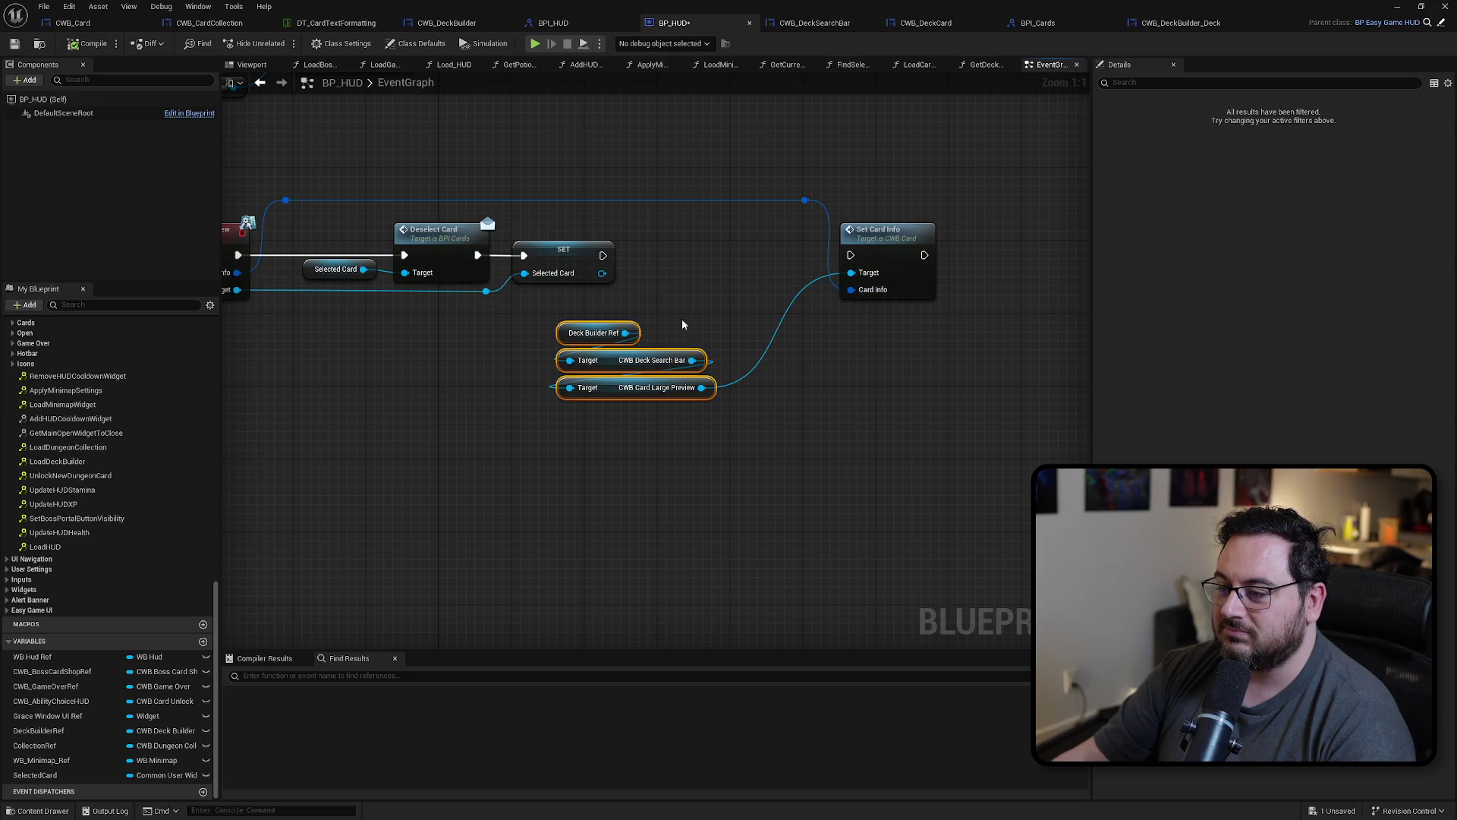
left_click(600, 344)
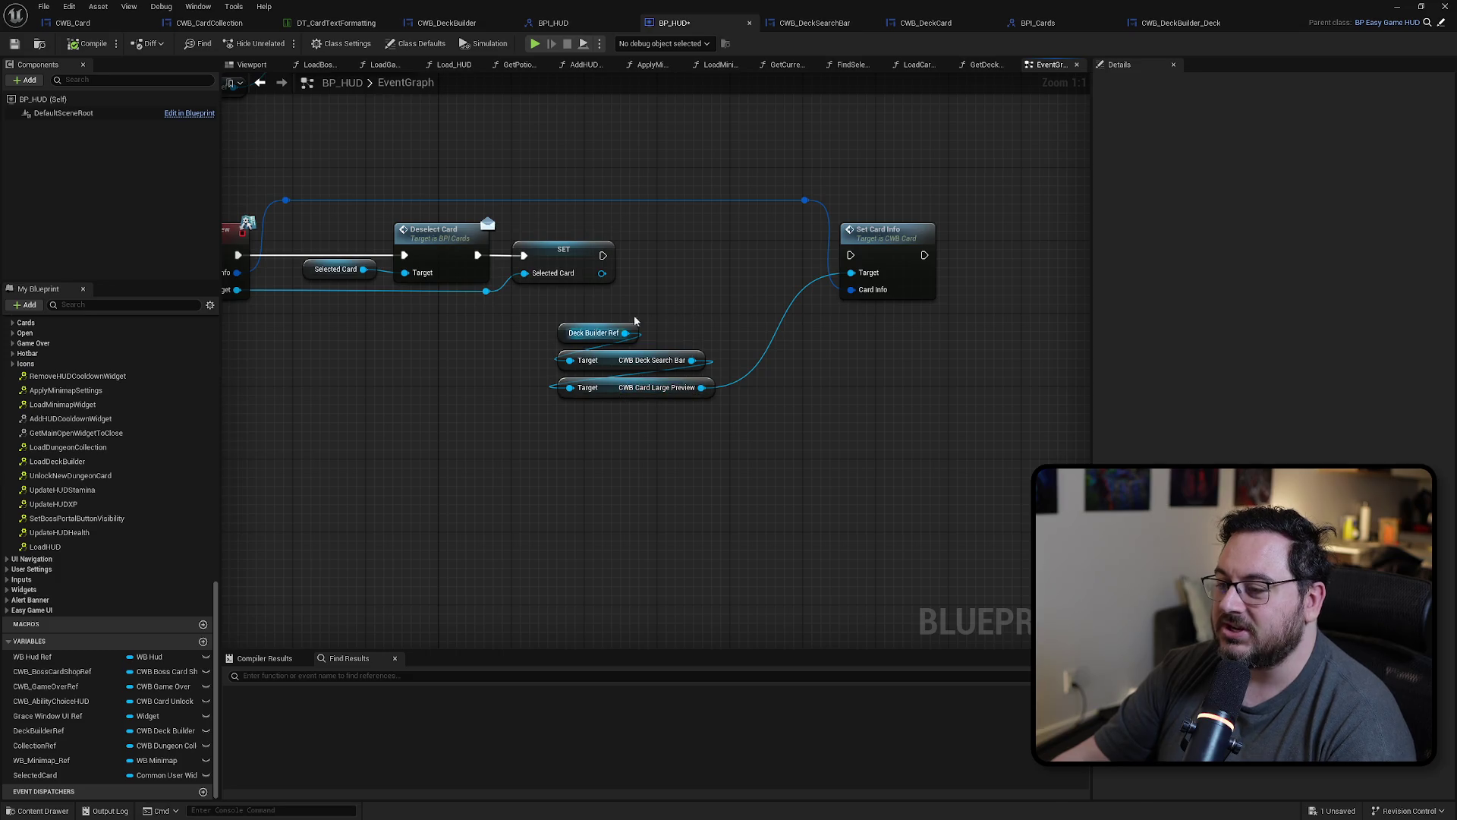
Step: Make Deck Builder Ref a validated get feeding Set Card Info, align the nodes, and compile
right_click(568, 334)
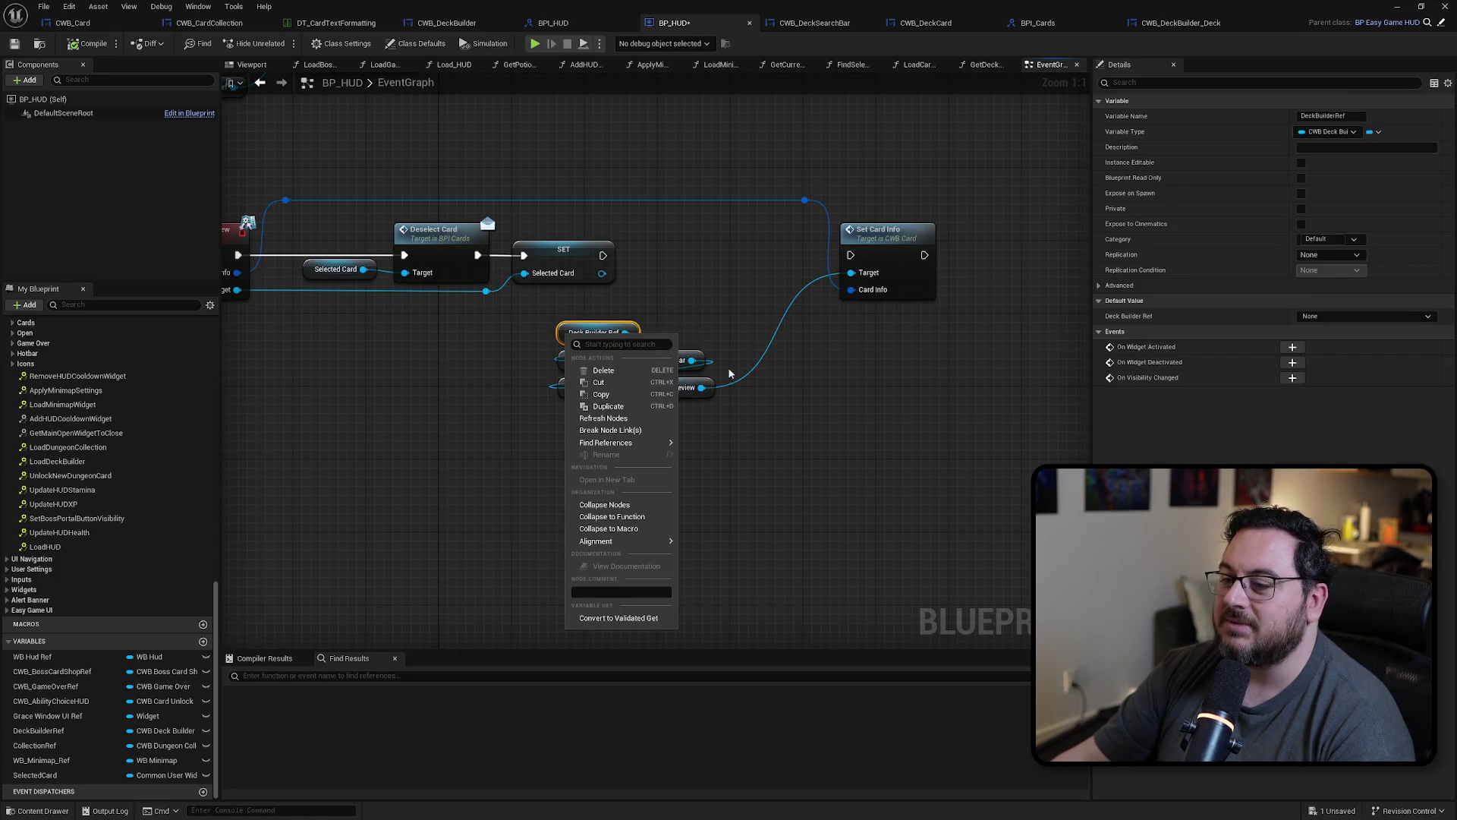
left_click(619, 618)
mouse_move(605, 341)
left_mouse_down()
mouse_move(703, 225)
mouse_move(642, 255)
mouse_move(851, 255)
left_mouse_up()
left_click(787, 329)
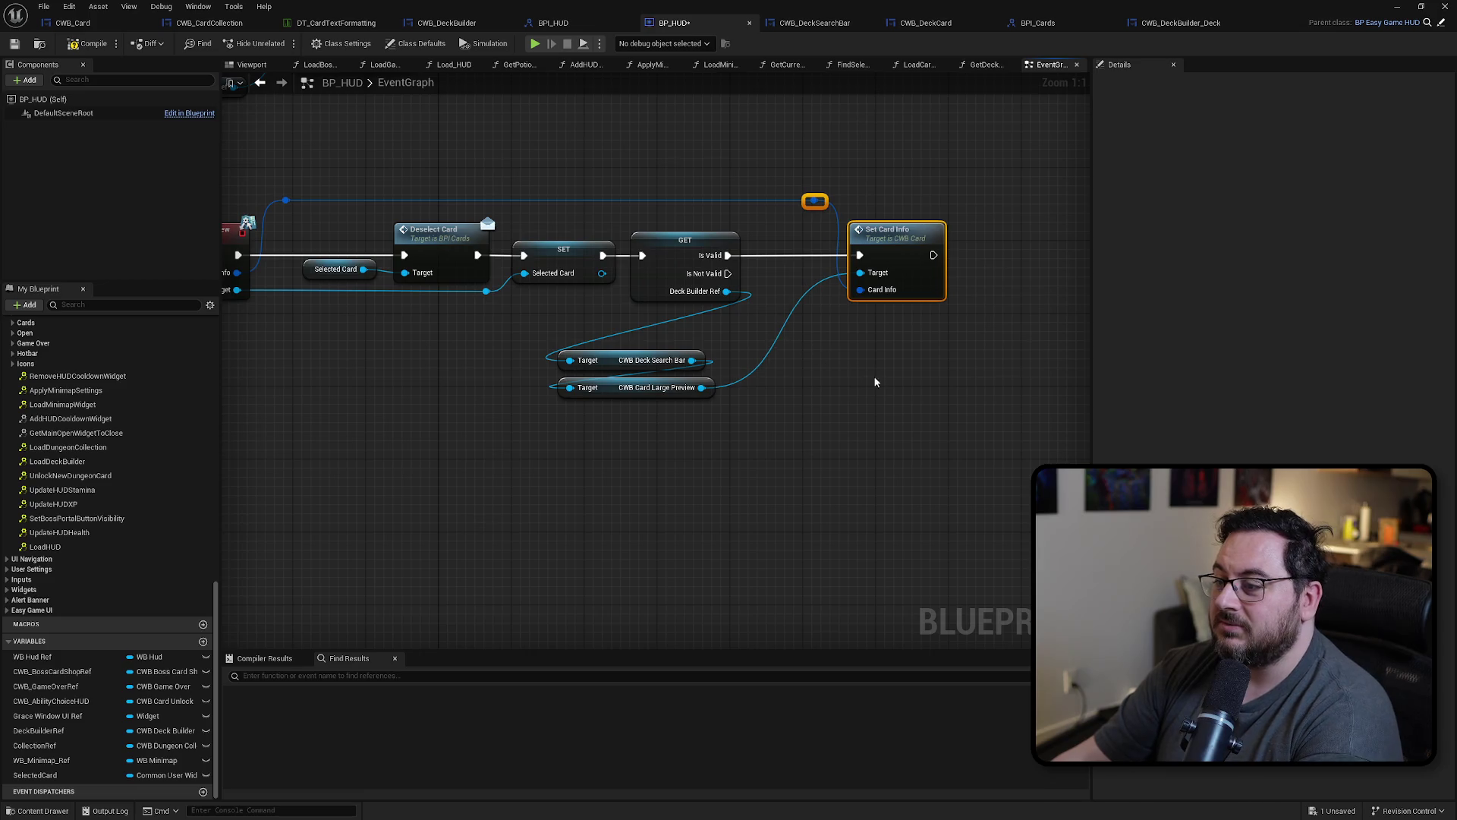
mouse_move(797, 476)
left_mouse_down()
mouse_move(579, 350)
mouse_move(805, 336)
left_mouse_up()
left_click_drag(873, 179, 807, 364)
key("f")
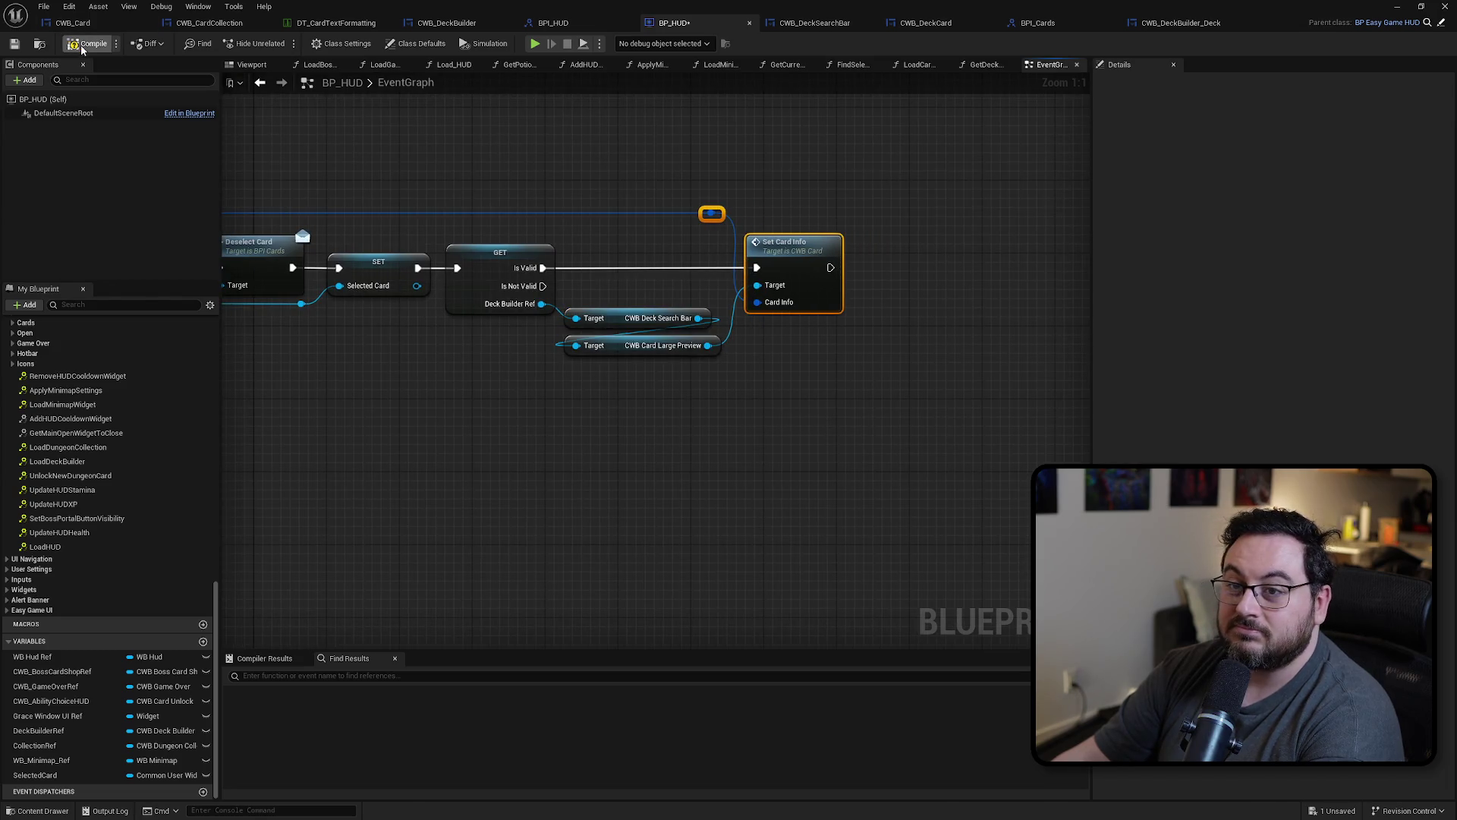
left_click(15, 44)
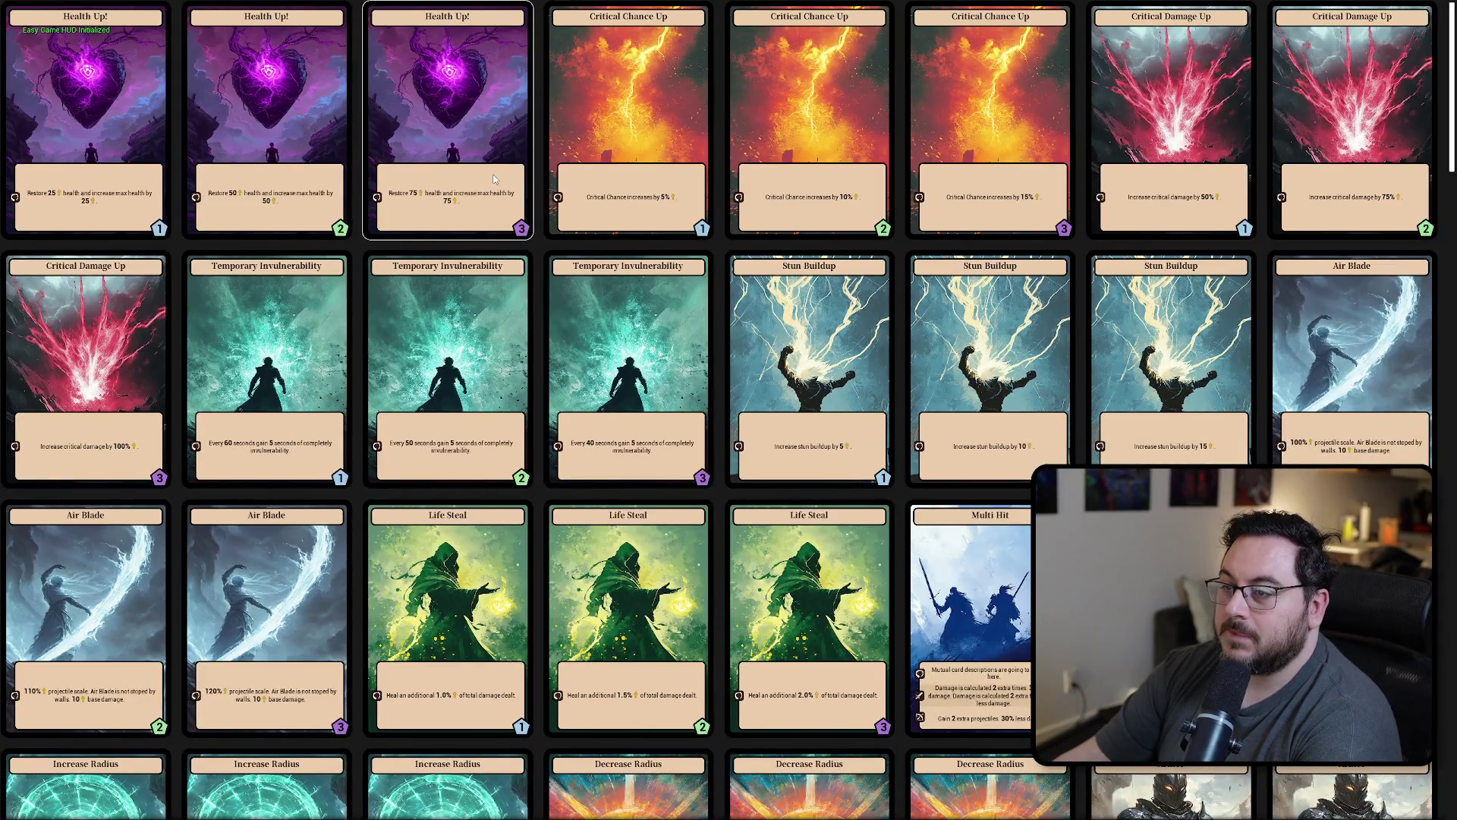
Step: Pick the Health Up card, toggle the deck builder with Tab, then stop the playtest
left_click(494, 180)
key("Tab")
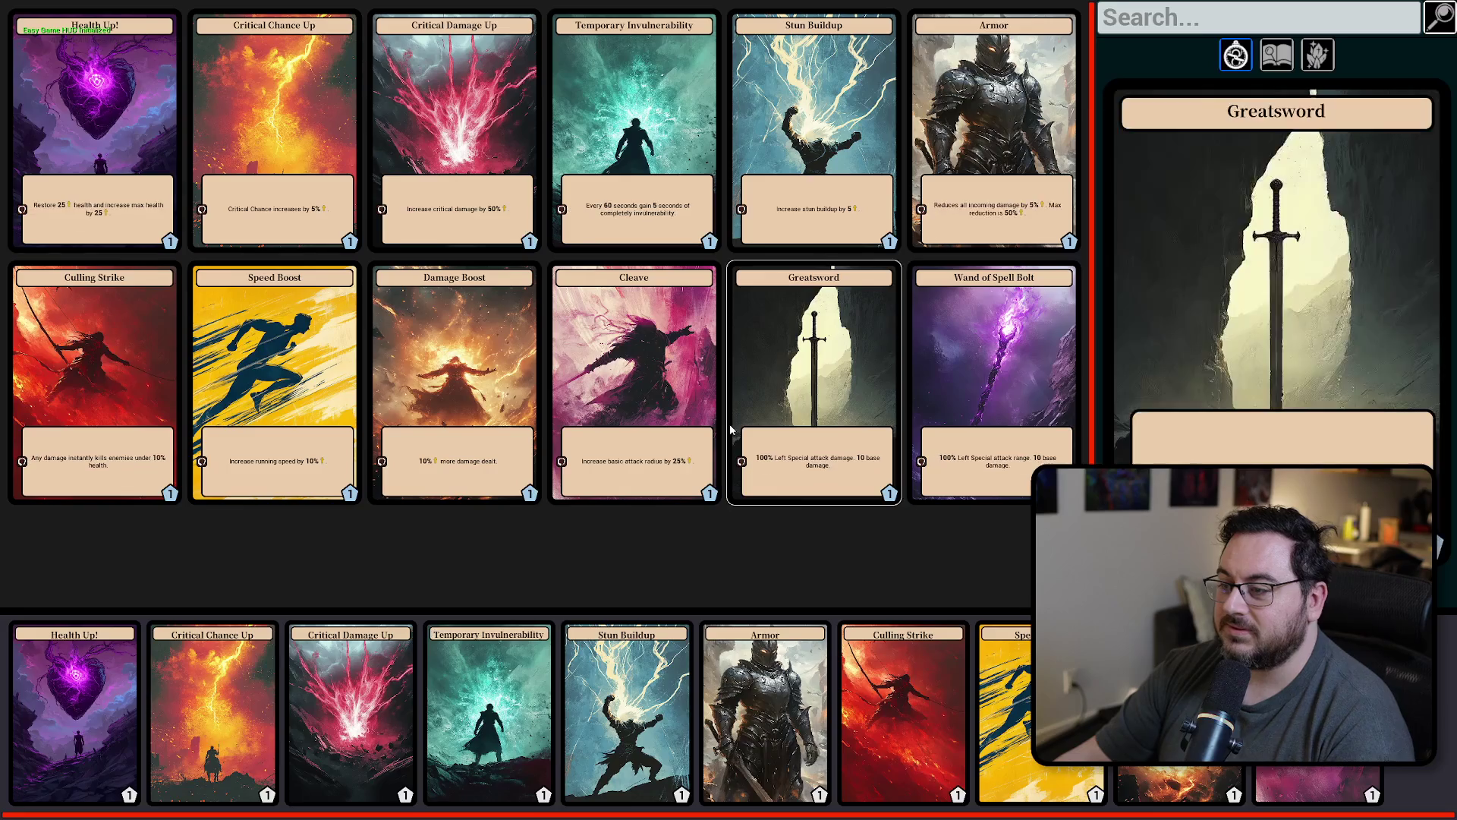
key("Tab")
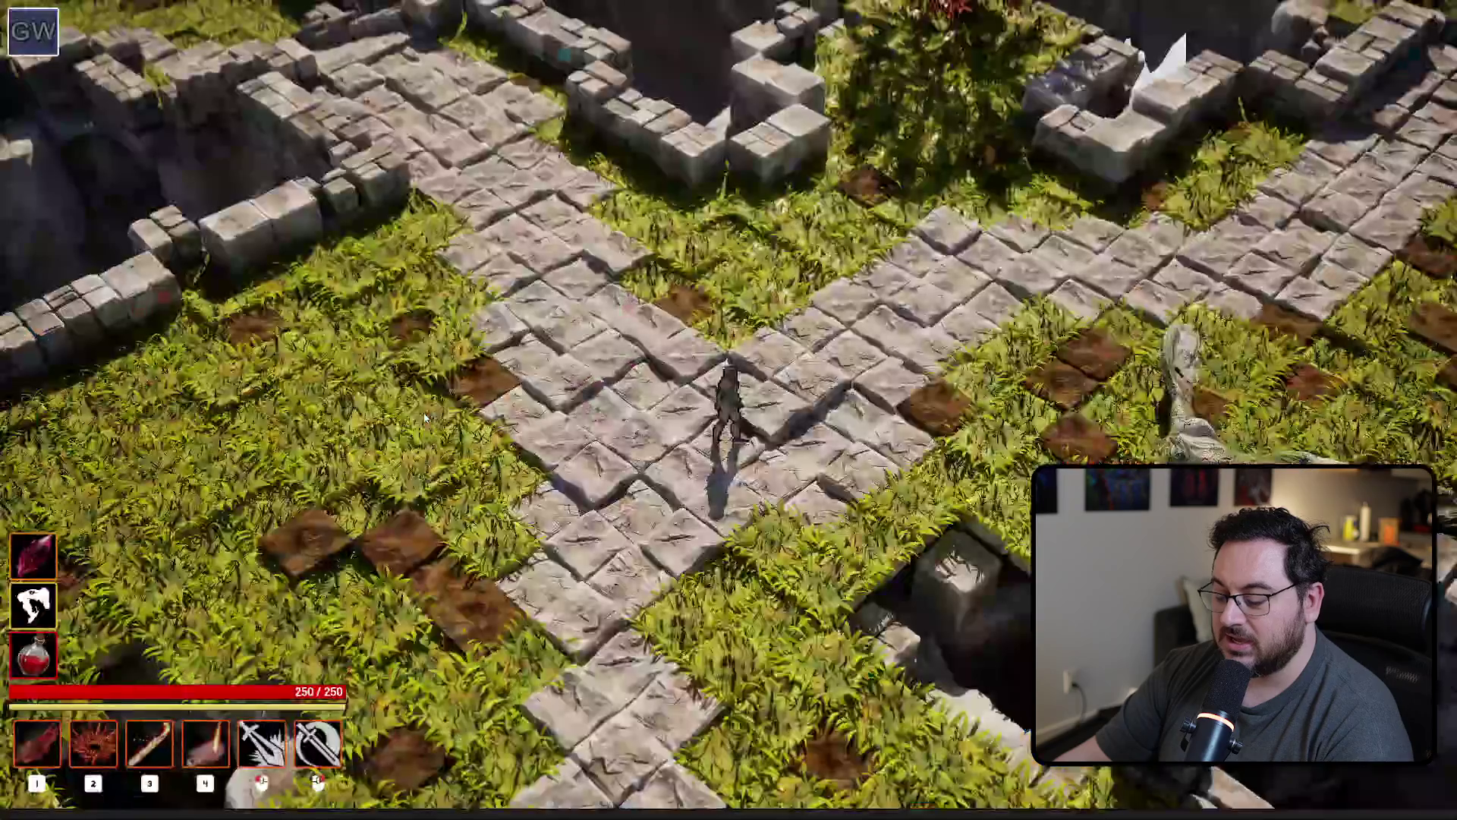
key("Escape")
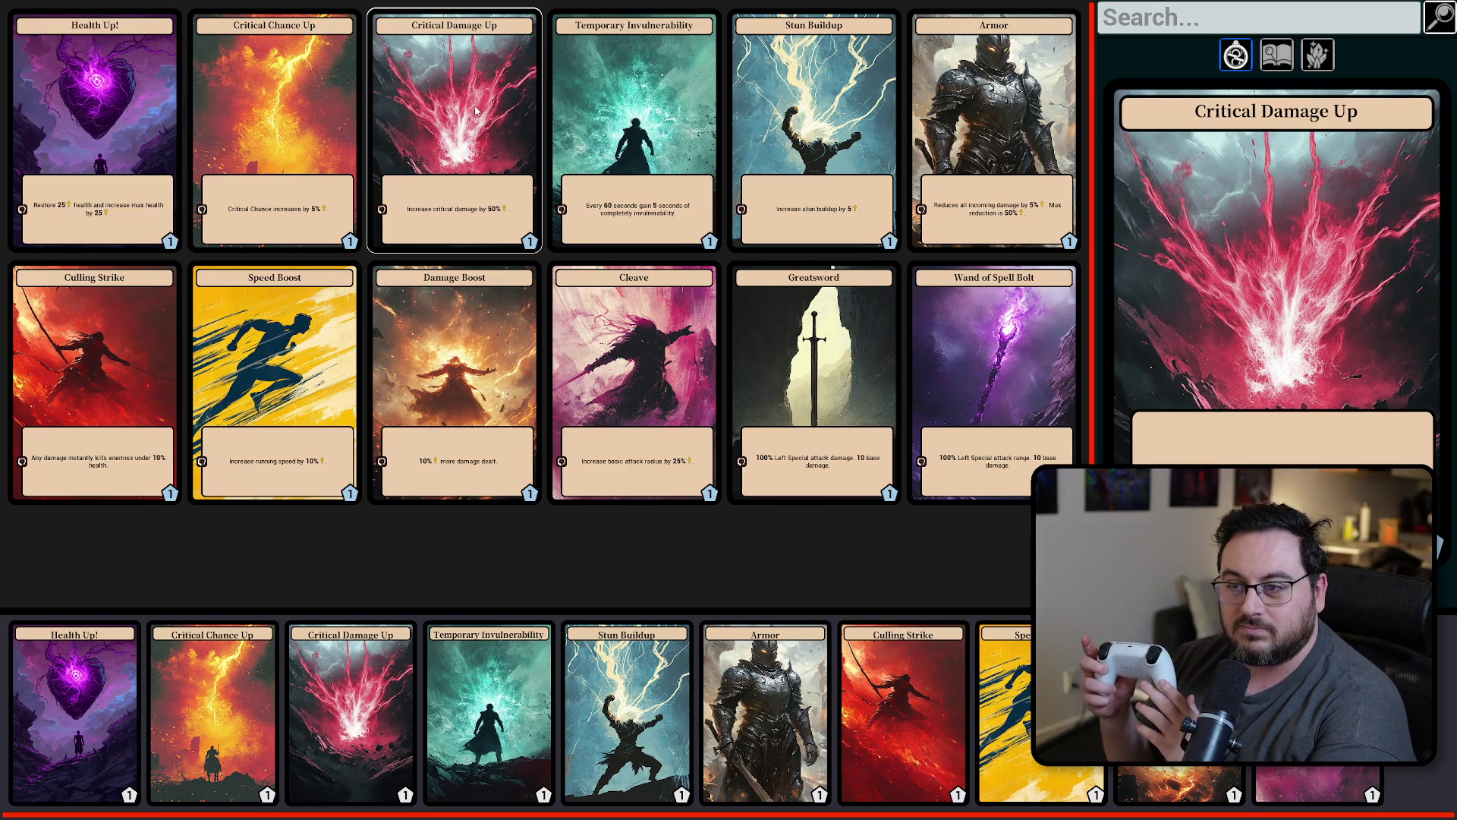
key("Left")
key("Right")
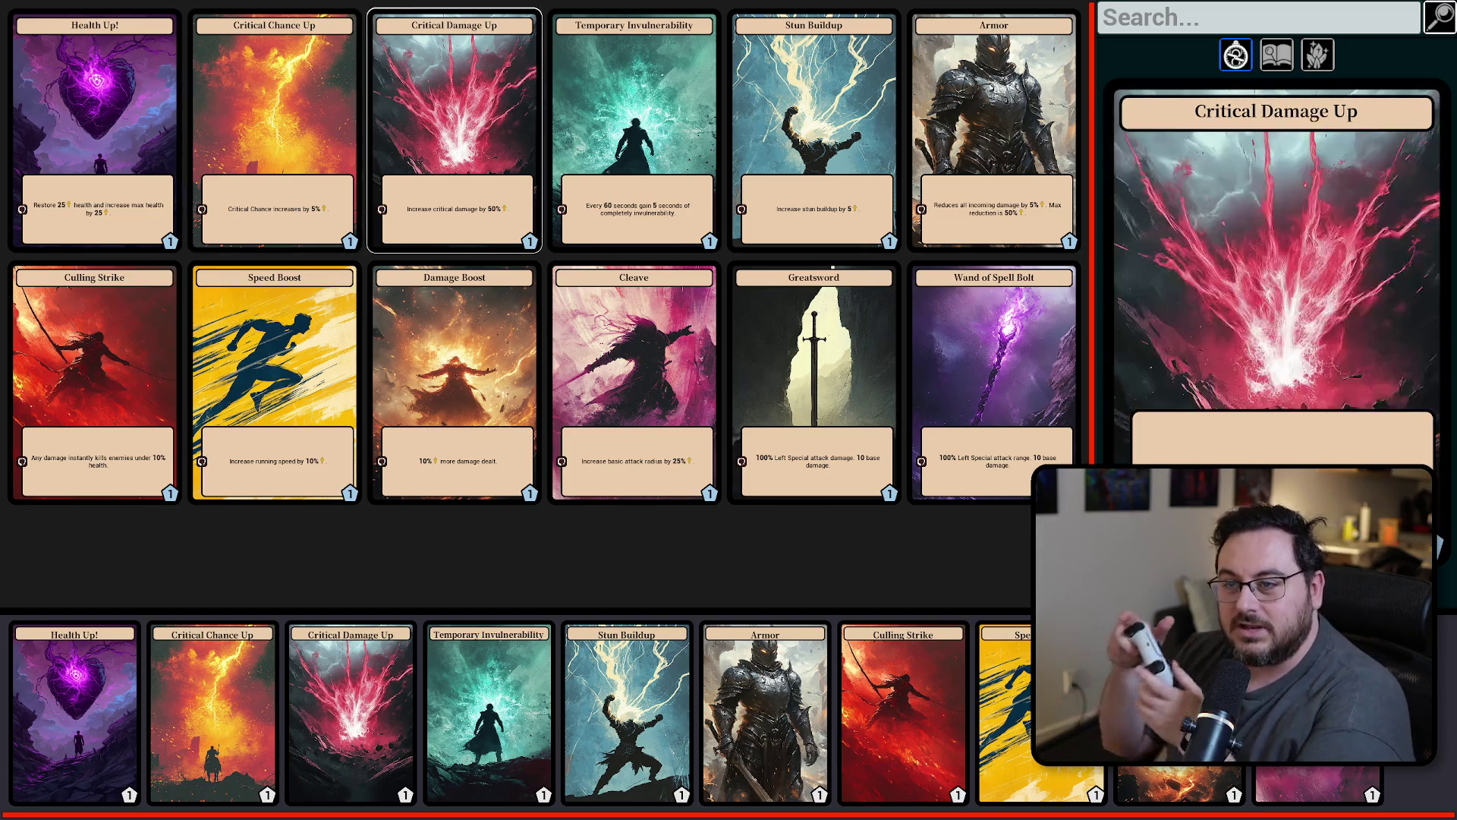
key("Down")
key("Left")
key("Left")
key("Up")
key("Right")
key("Right")
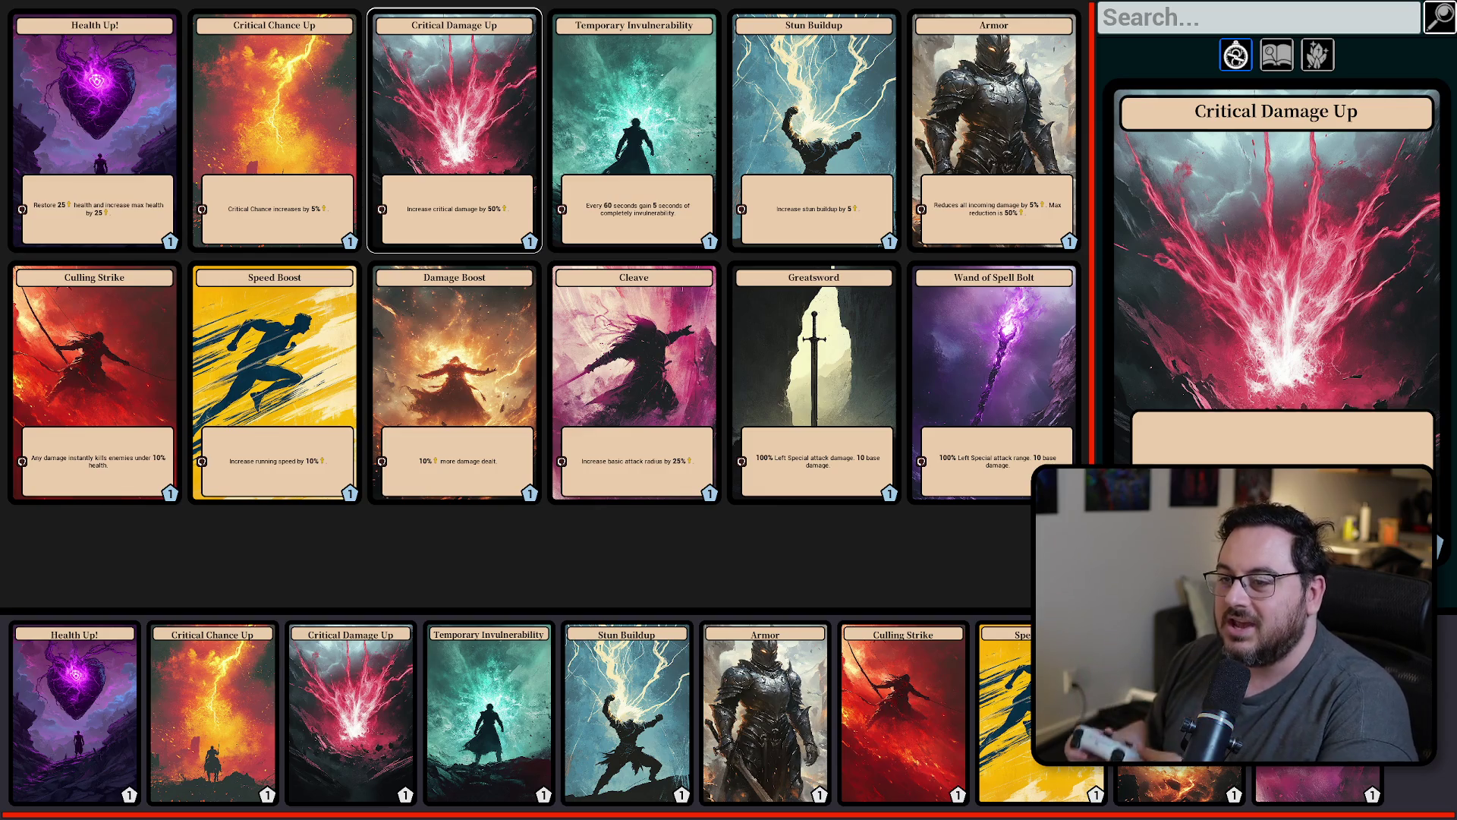
left_click(634, 129)
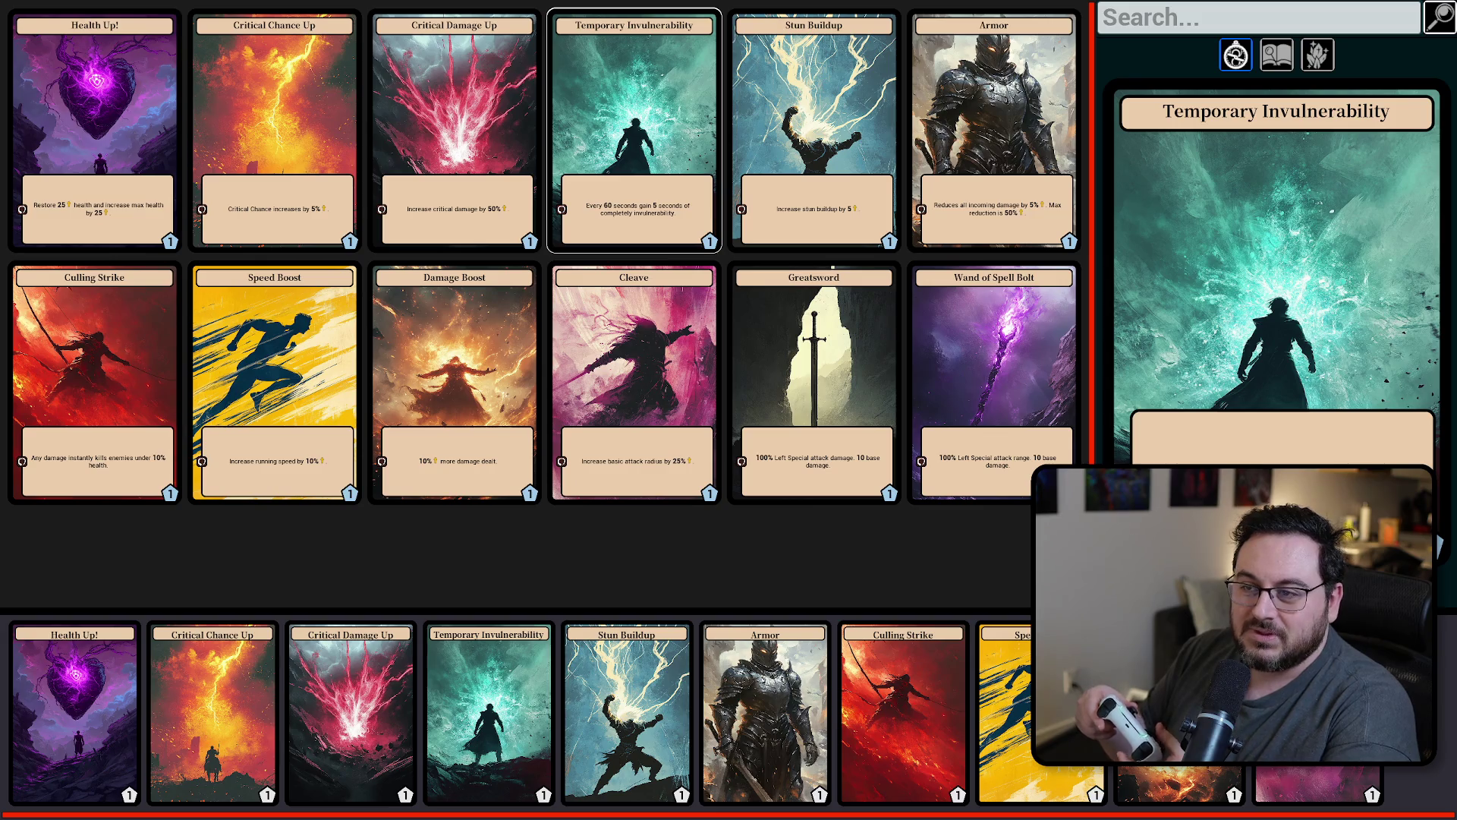
left_click(274, 383)
left_click(635, 129)
left_click(814, 129)
left_click(454, 383)
left_click(634, 383)
left_click(95, 129)
left_click(454, 129)
left_click(993, 129)
left_click(454, 129)
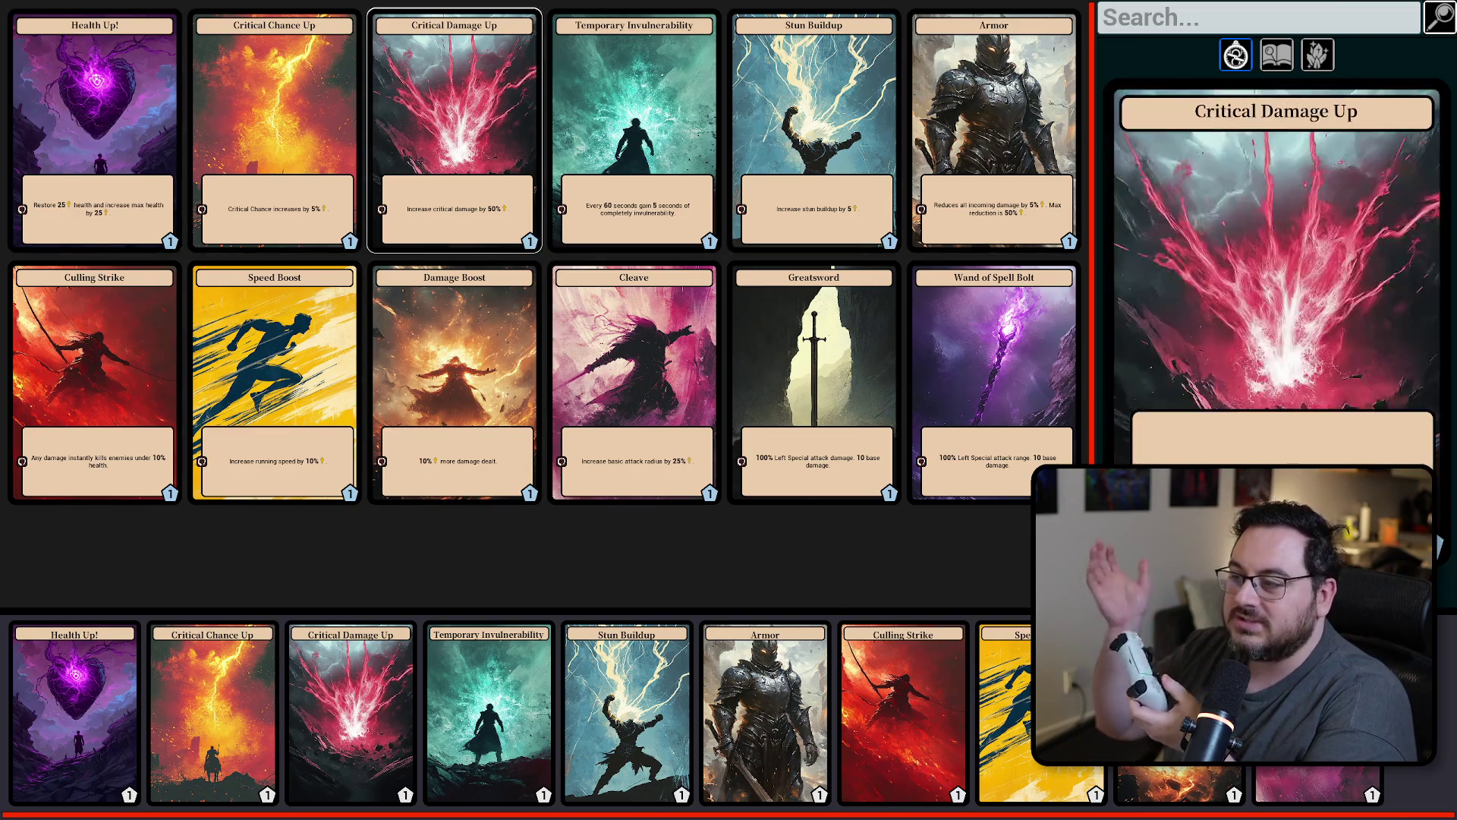
left_click(454, 383)
left_click(994, 384)
left_click(74, 712)
left_click(352, 712)
left_click(627, 712)
left_click(765, 712)
left_click(627, 712)
left_click(351, 712)
left_click(74, 712)
left_click(212, 712)
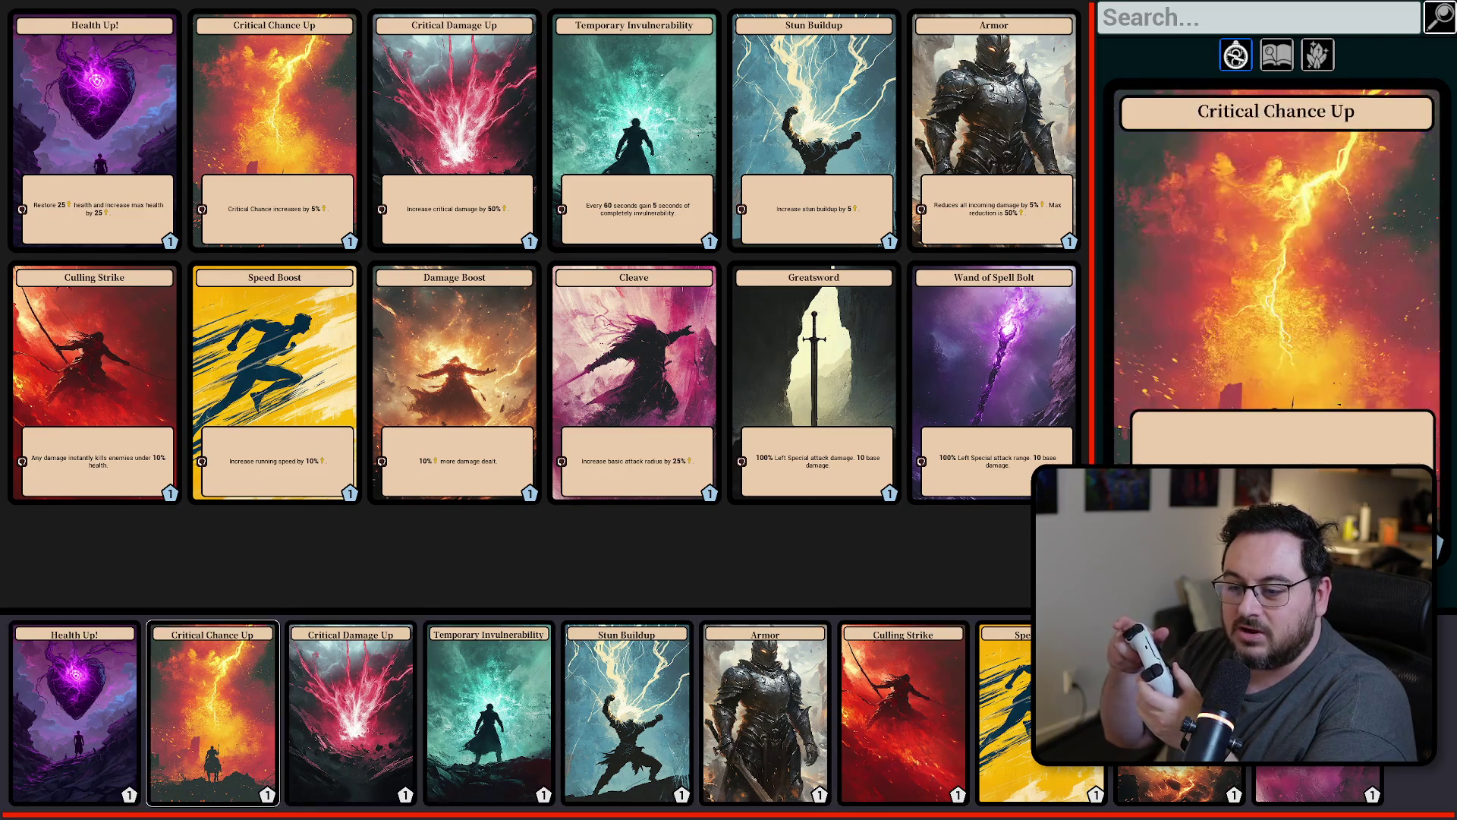
left_click(489, 712)
left_click(627, 712)
left_click(993, 383)
left_click(813, 383)
left_click(454, 383)
left_click(95, 384)
left_click(994, 129)
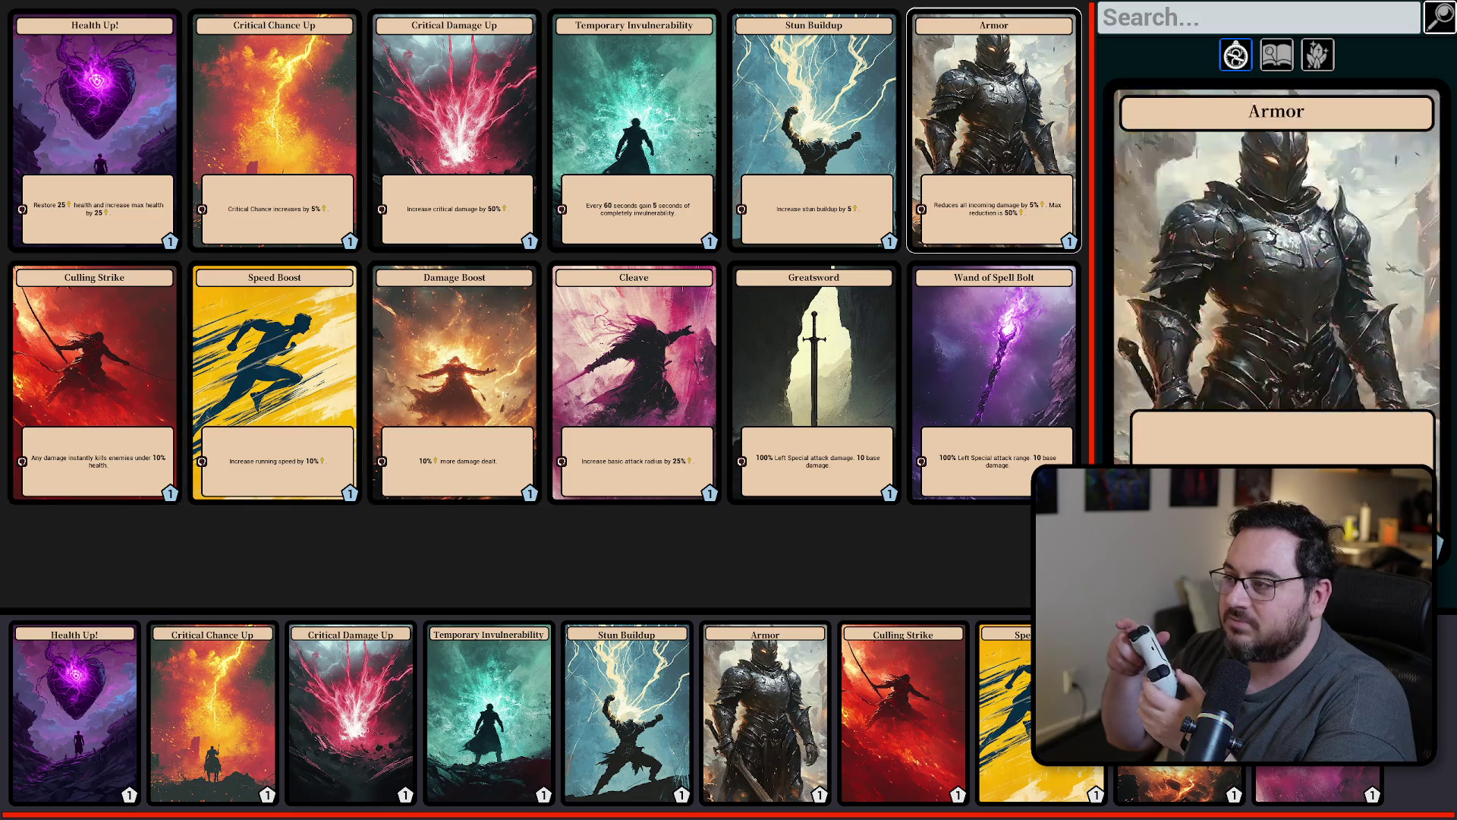
left_click(1440, 16)
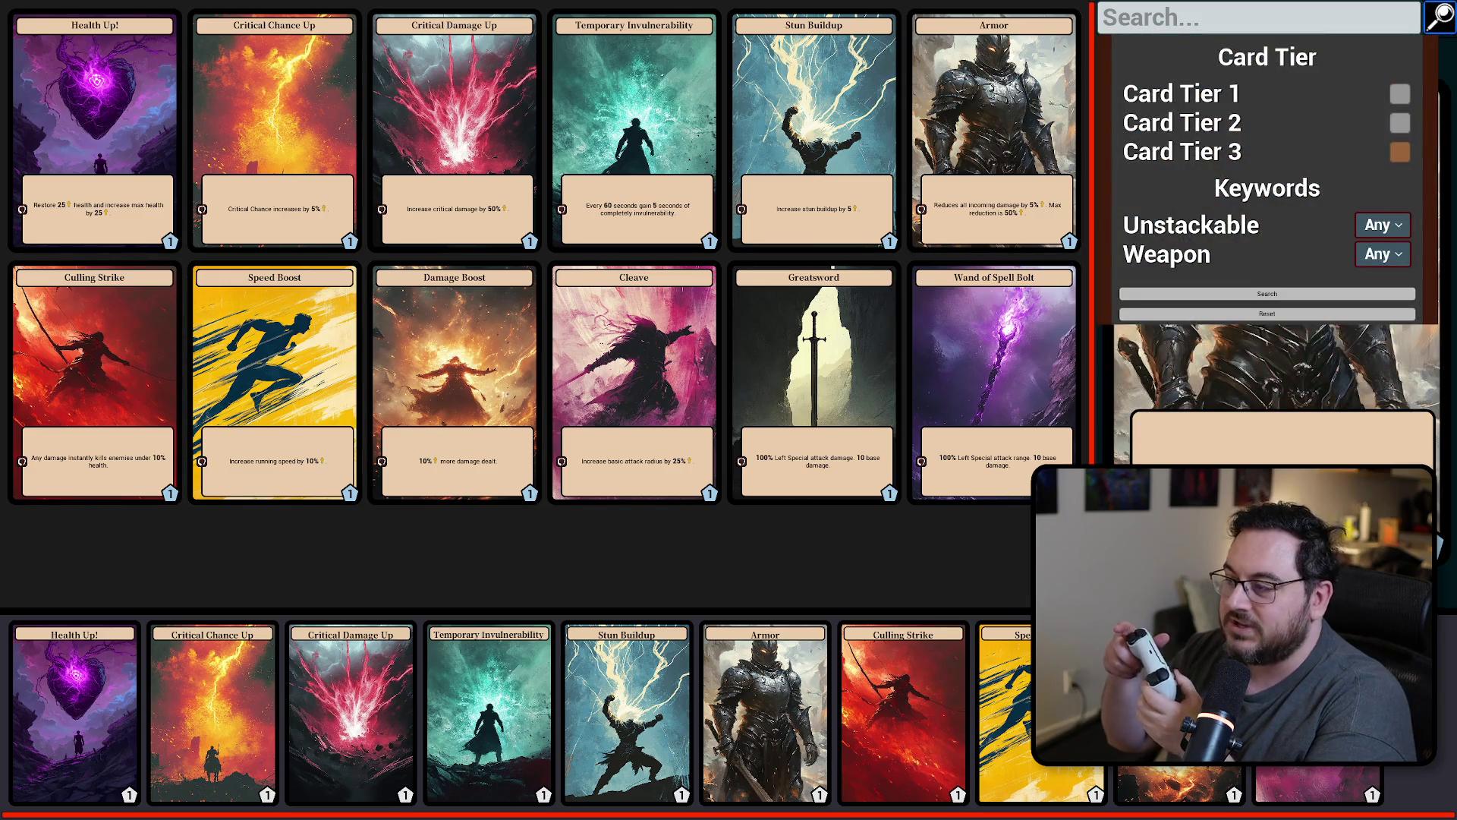
left_click(95, 129)
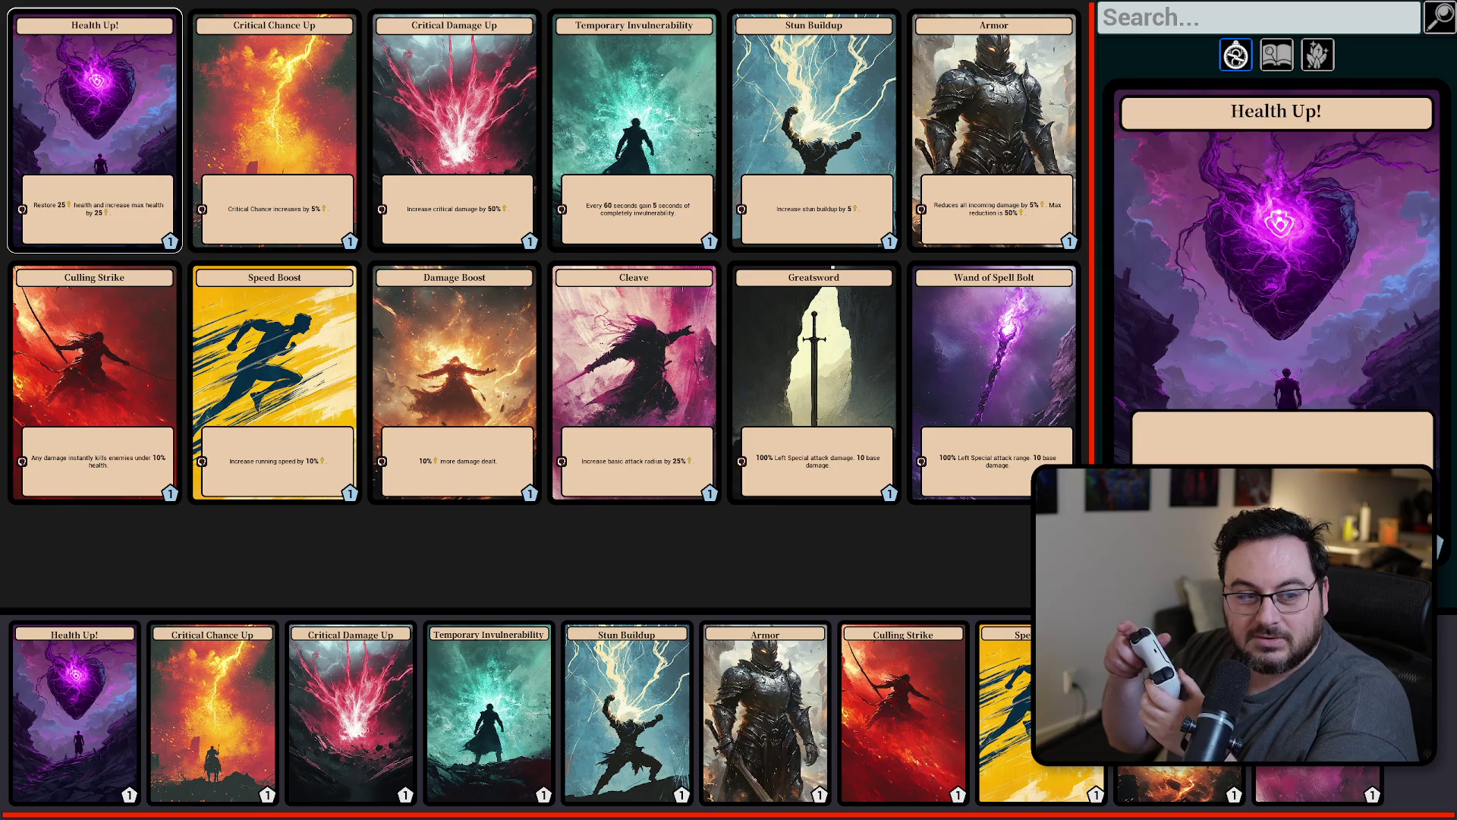
left_click(634, 129)
left_click(454, 129)
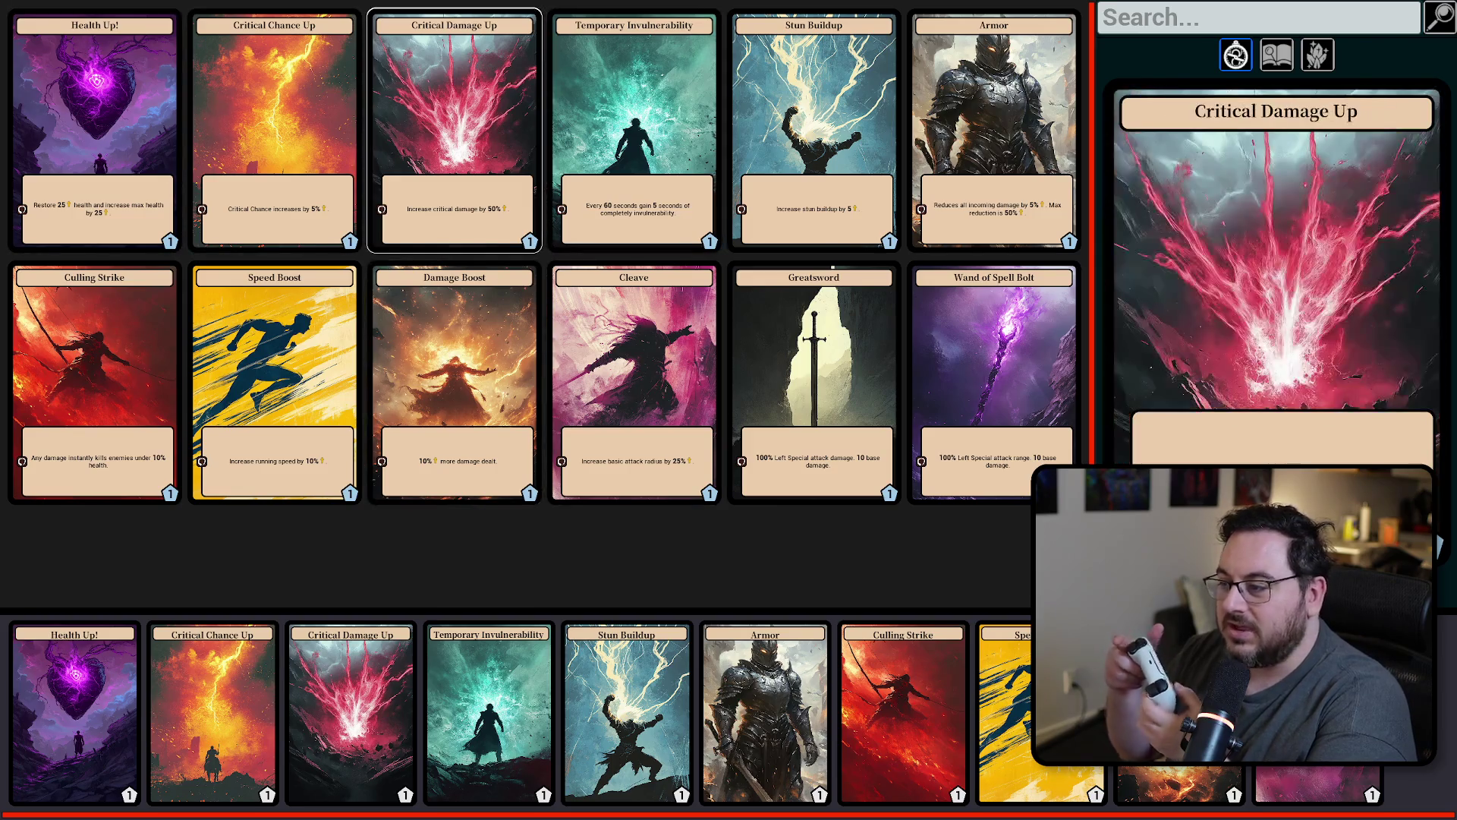
left_click(813, 129)
left_click(454, 129)
left_click(95, 129)
left_click(634, 380)
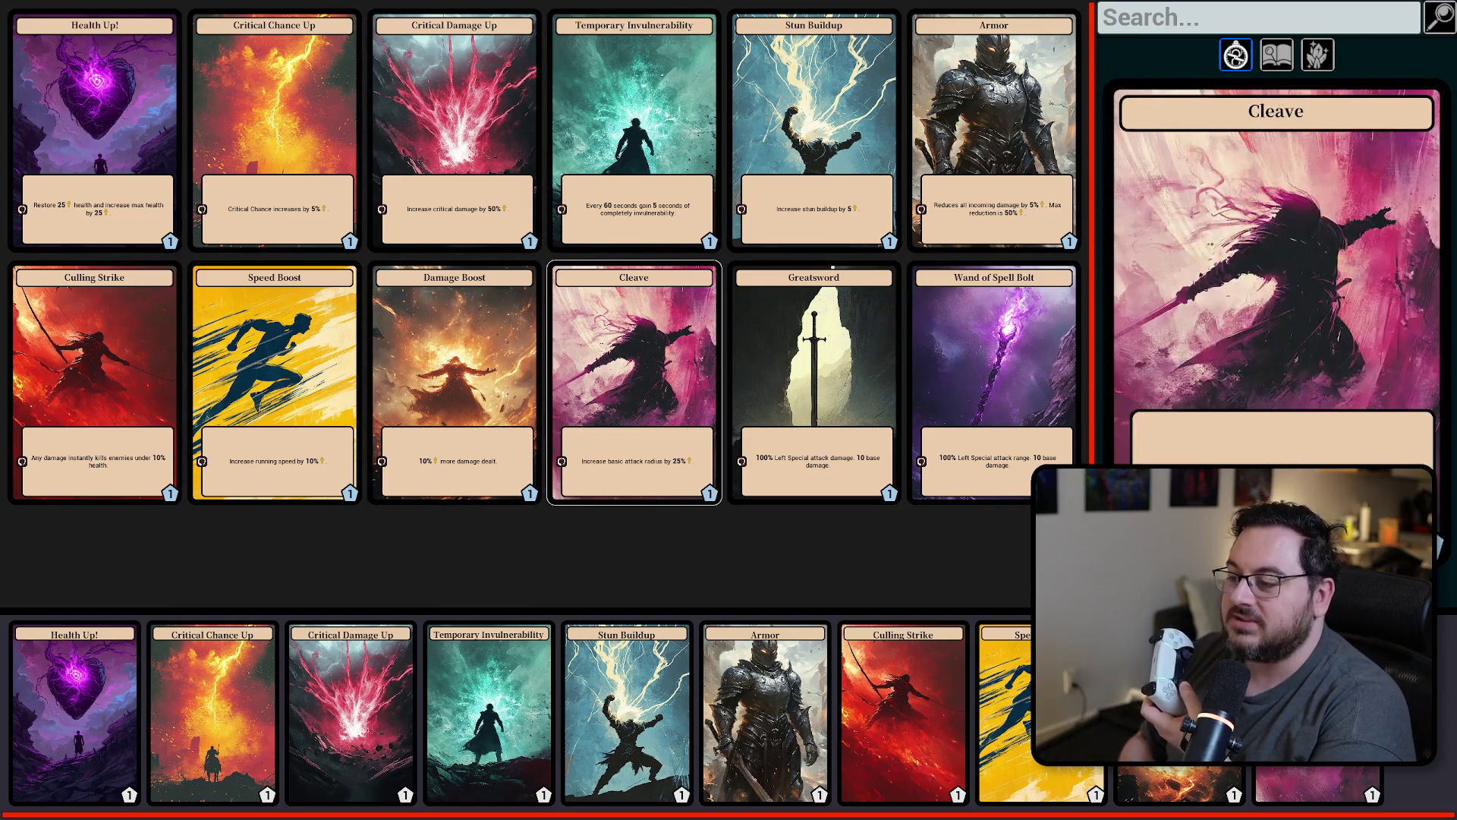
left_click(95, 380)
left_click(274, 379)
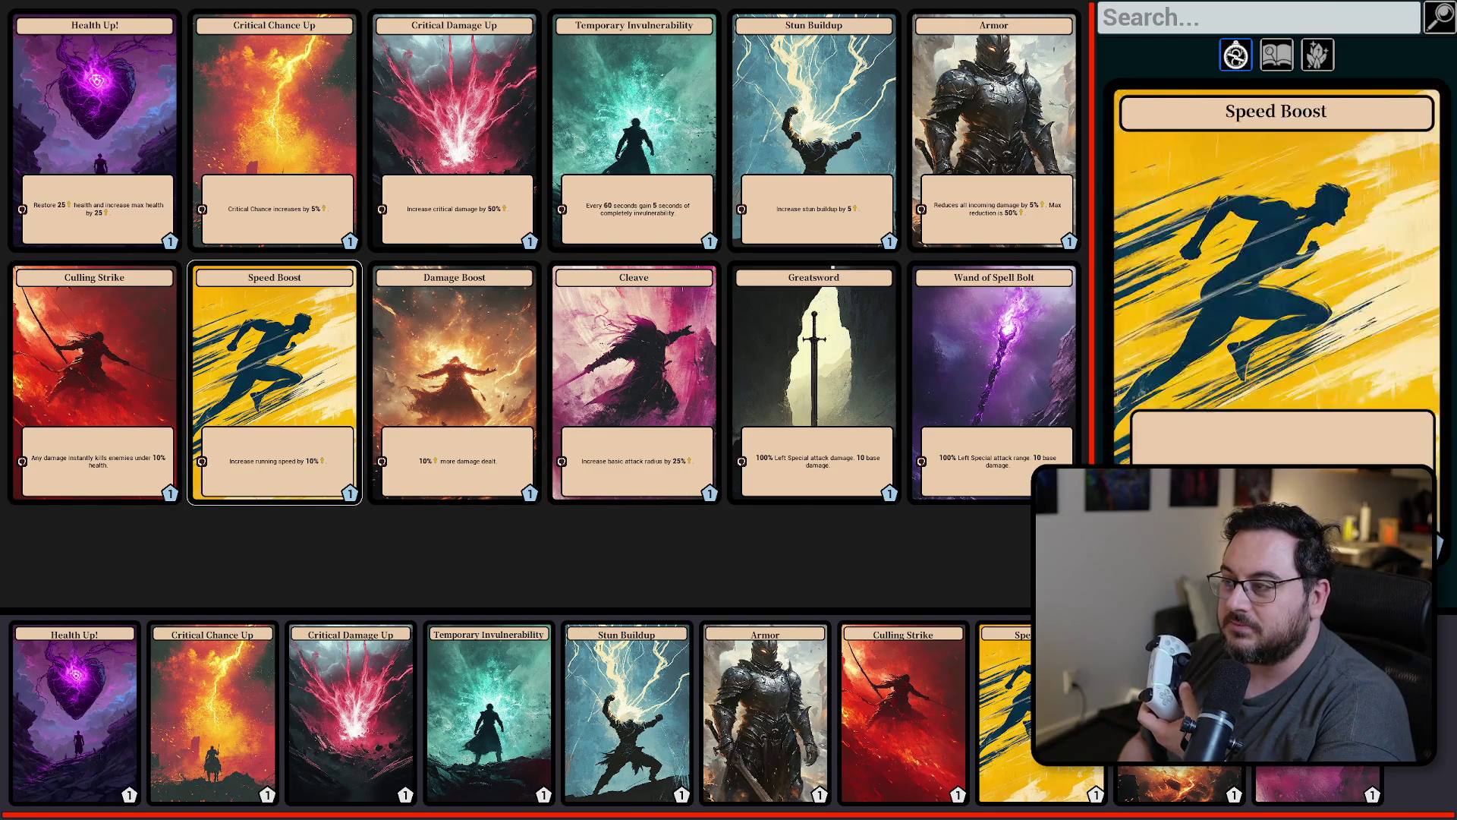
left_click(454, 379)
left_click(634, 380)
left_click(993, 380)
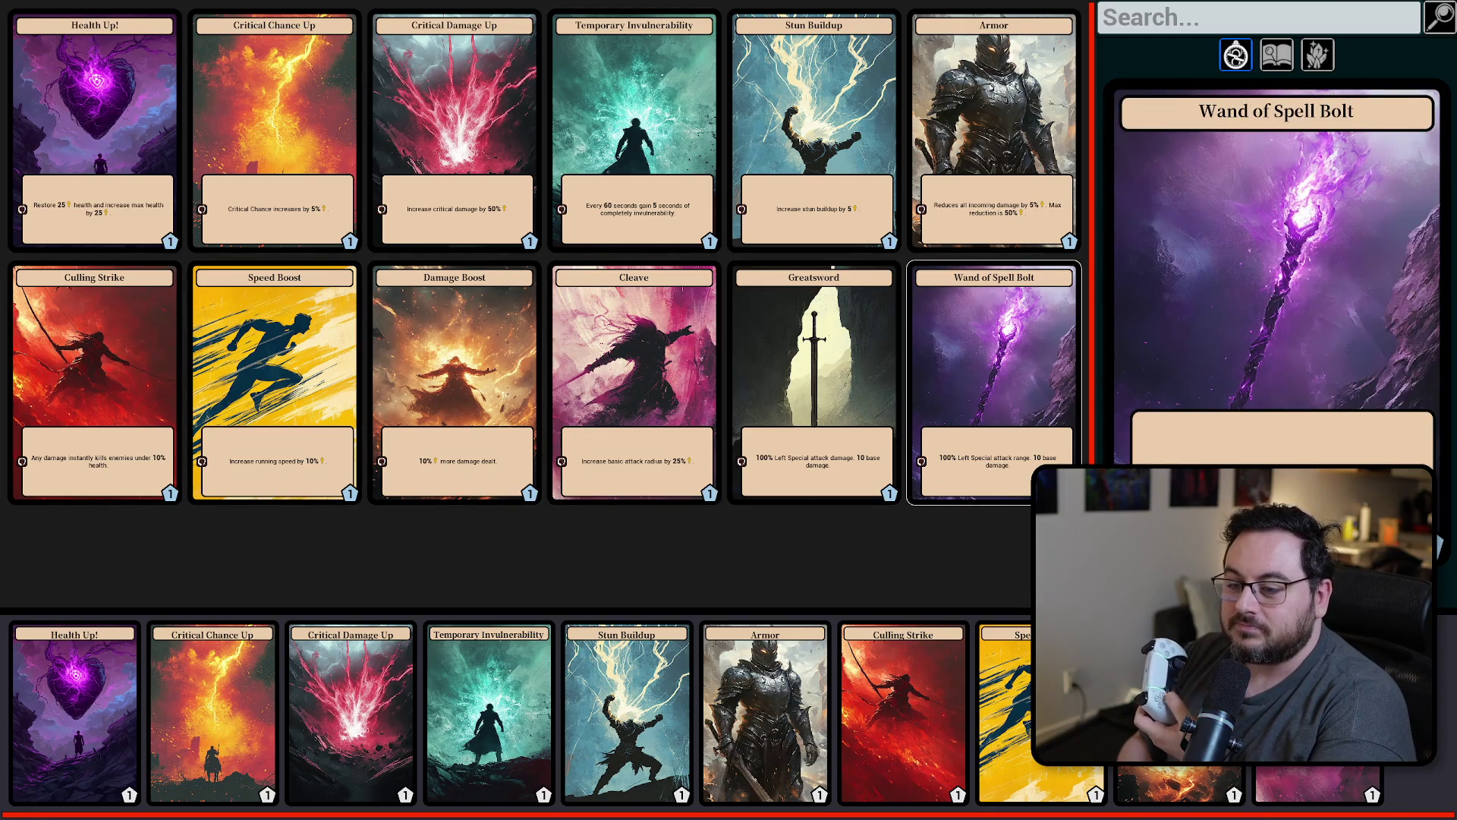
left_click(627, 714)
left_click(213, 713)
left_click(351, 713)
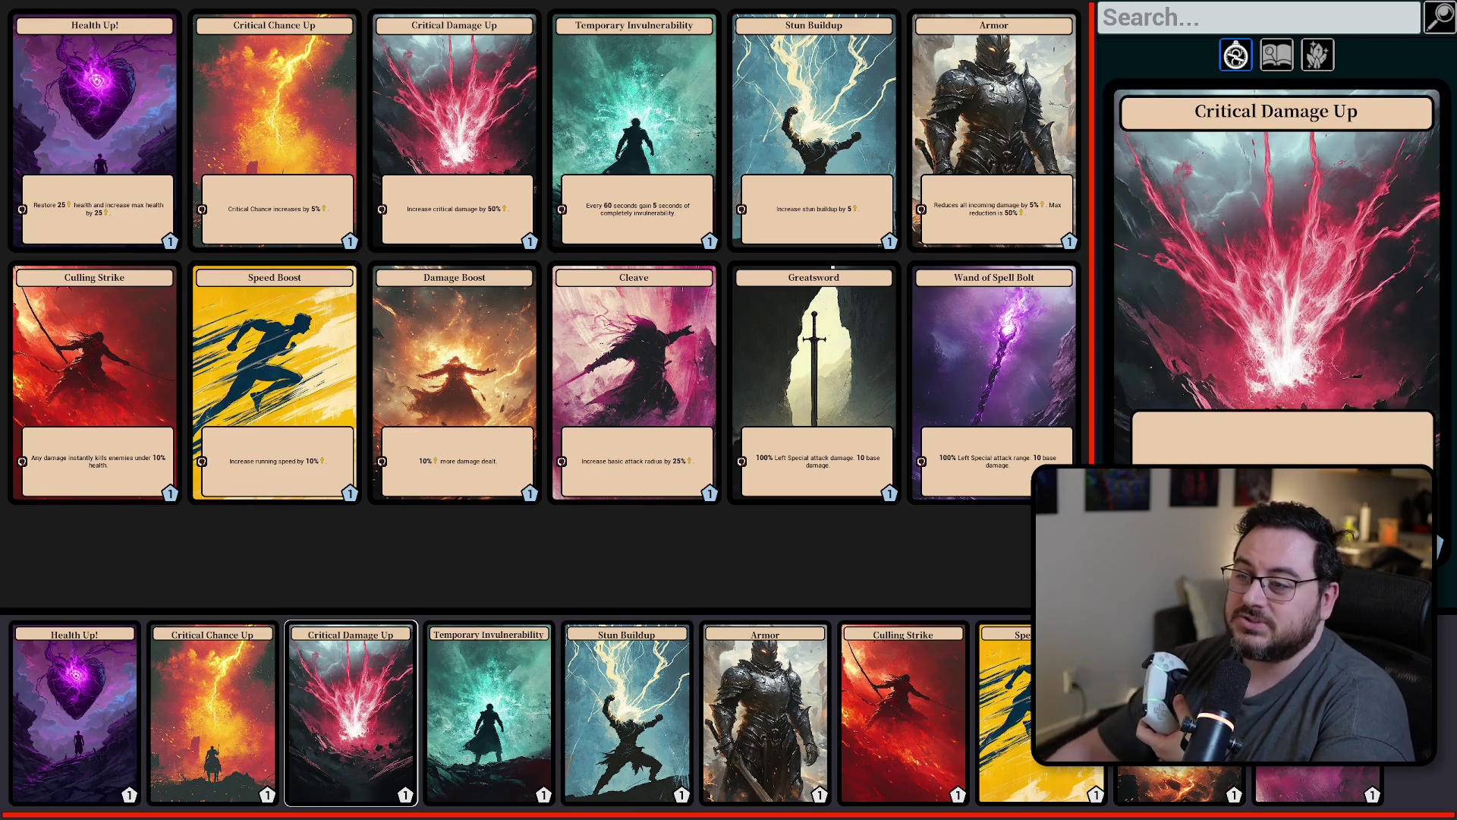
left_click(605, 78)
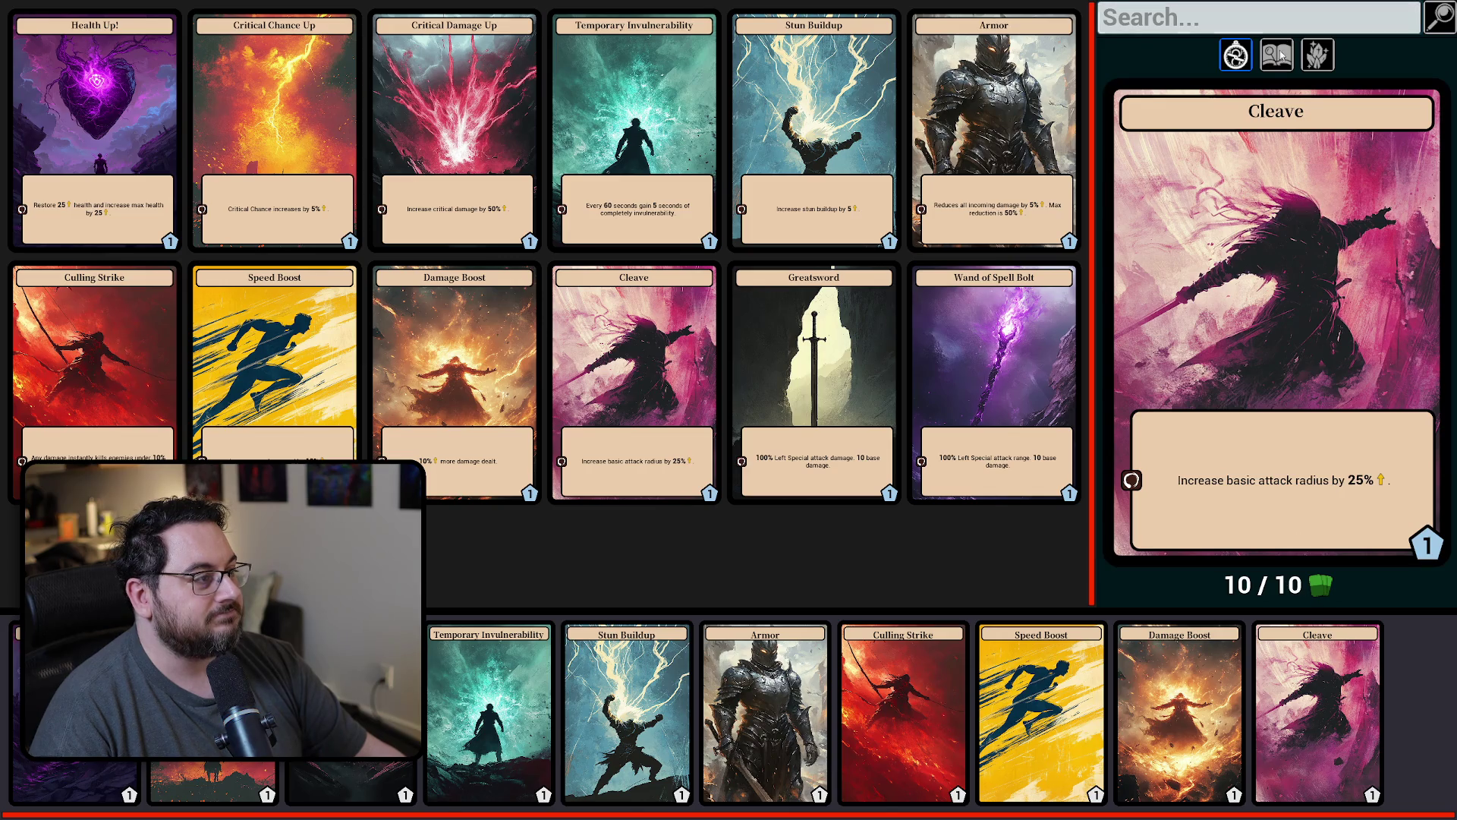
Step: Show the Card Tier 1–3 and keyword filters, then close the deck builder
left_click(1438, 26)
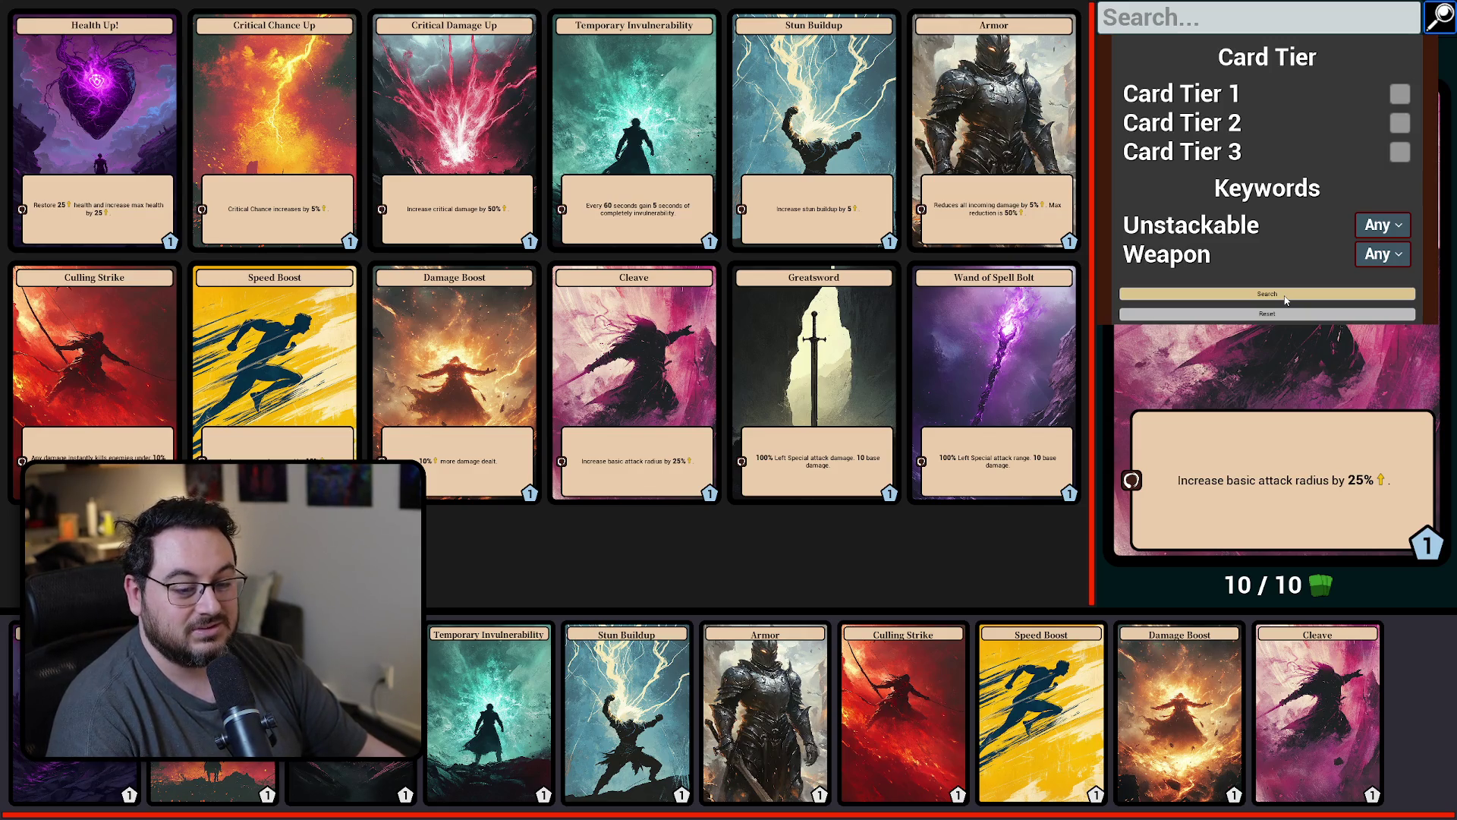
key("Escape")
key("Escape")
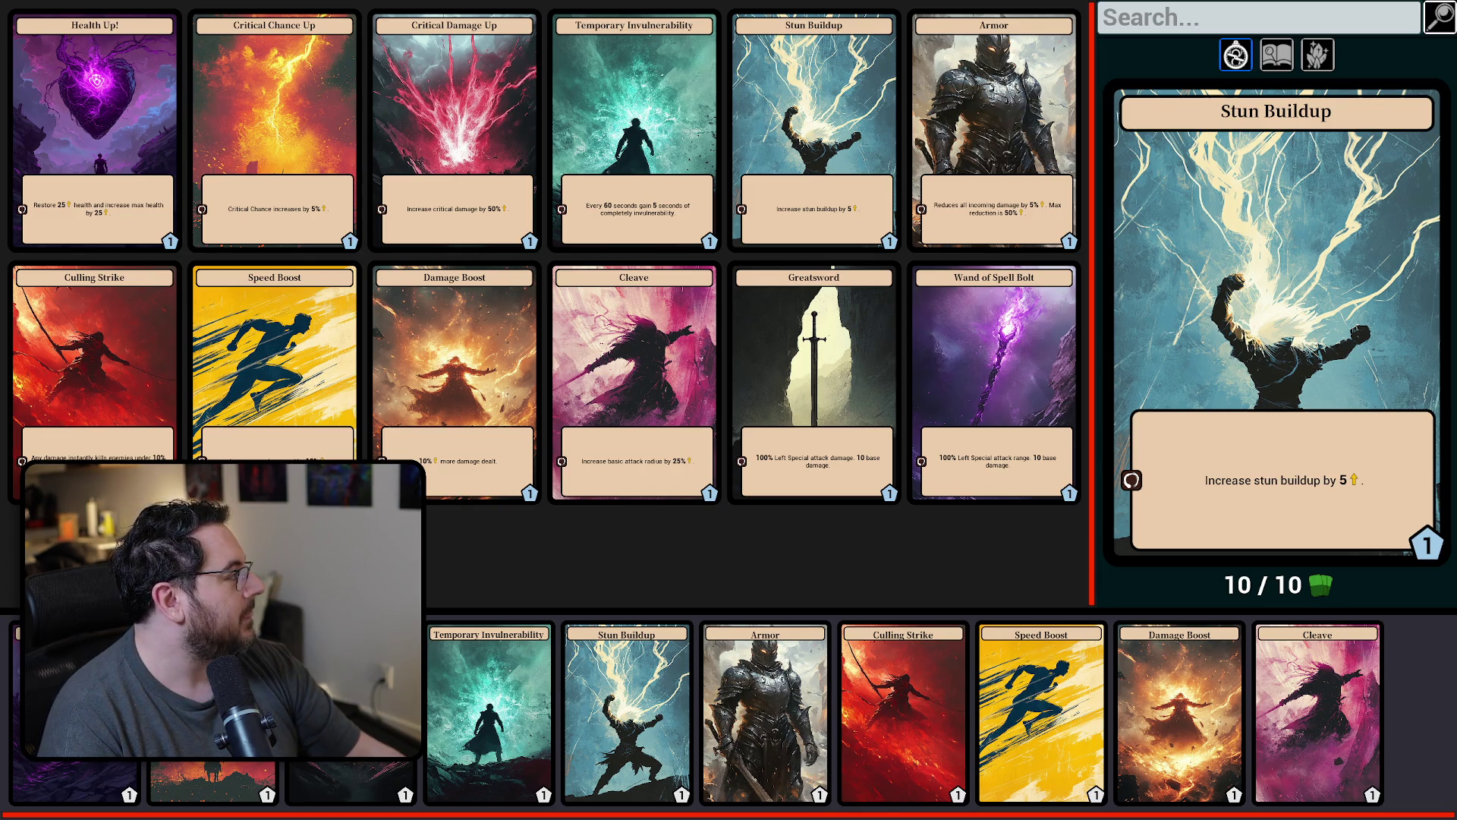
Step: Switch to the browser showing the Reddit Hearthstone Mage deck-builder screenshot
key("alt+Tab")
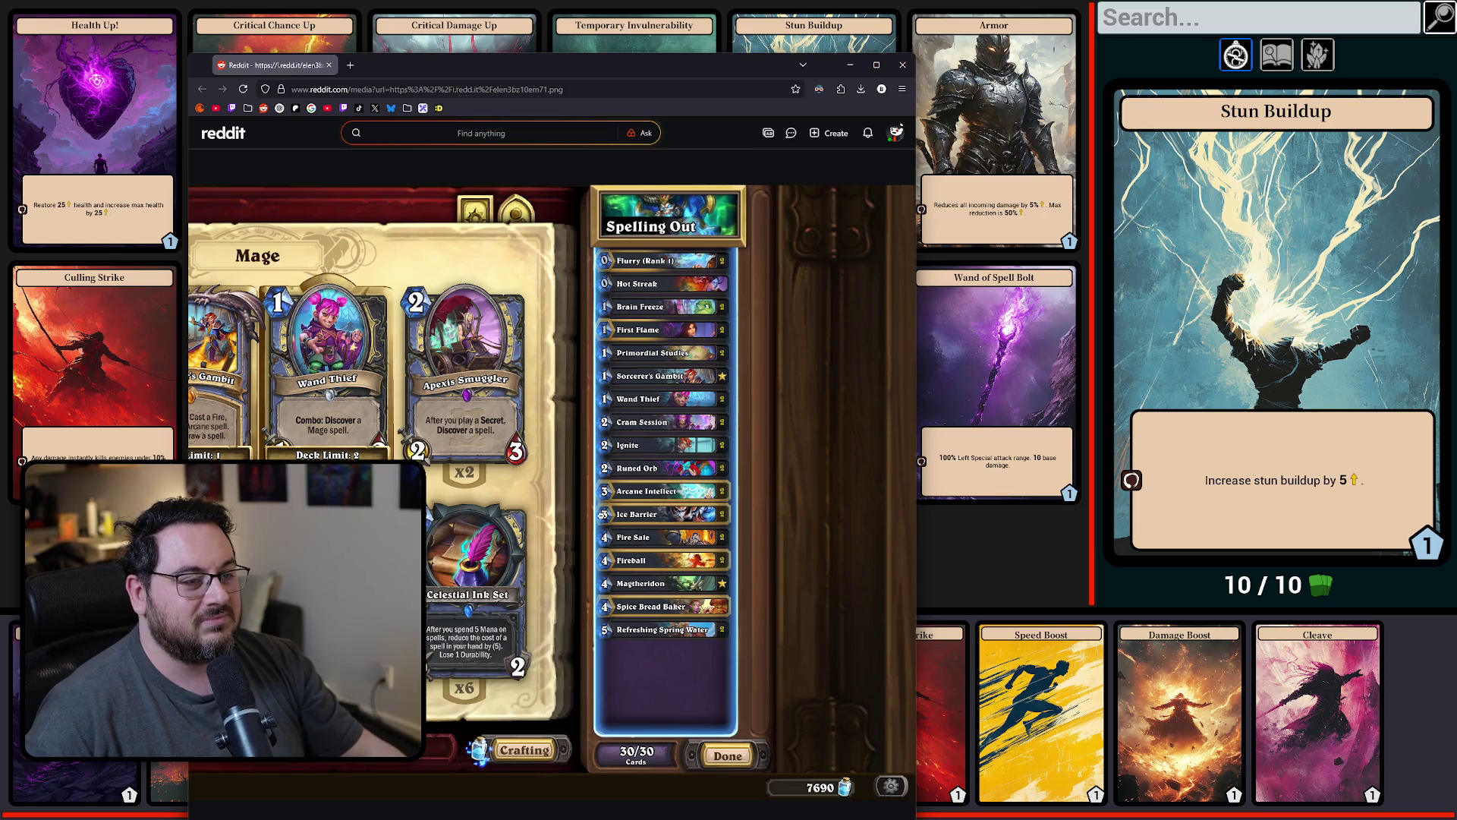
Step: Close the Reddit browser window to return to the in-game deck builder
left_click(329, 65)
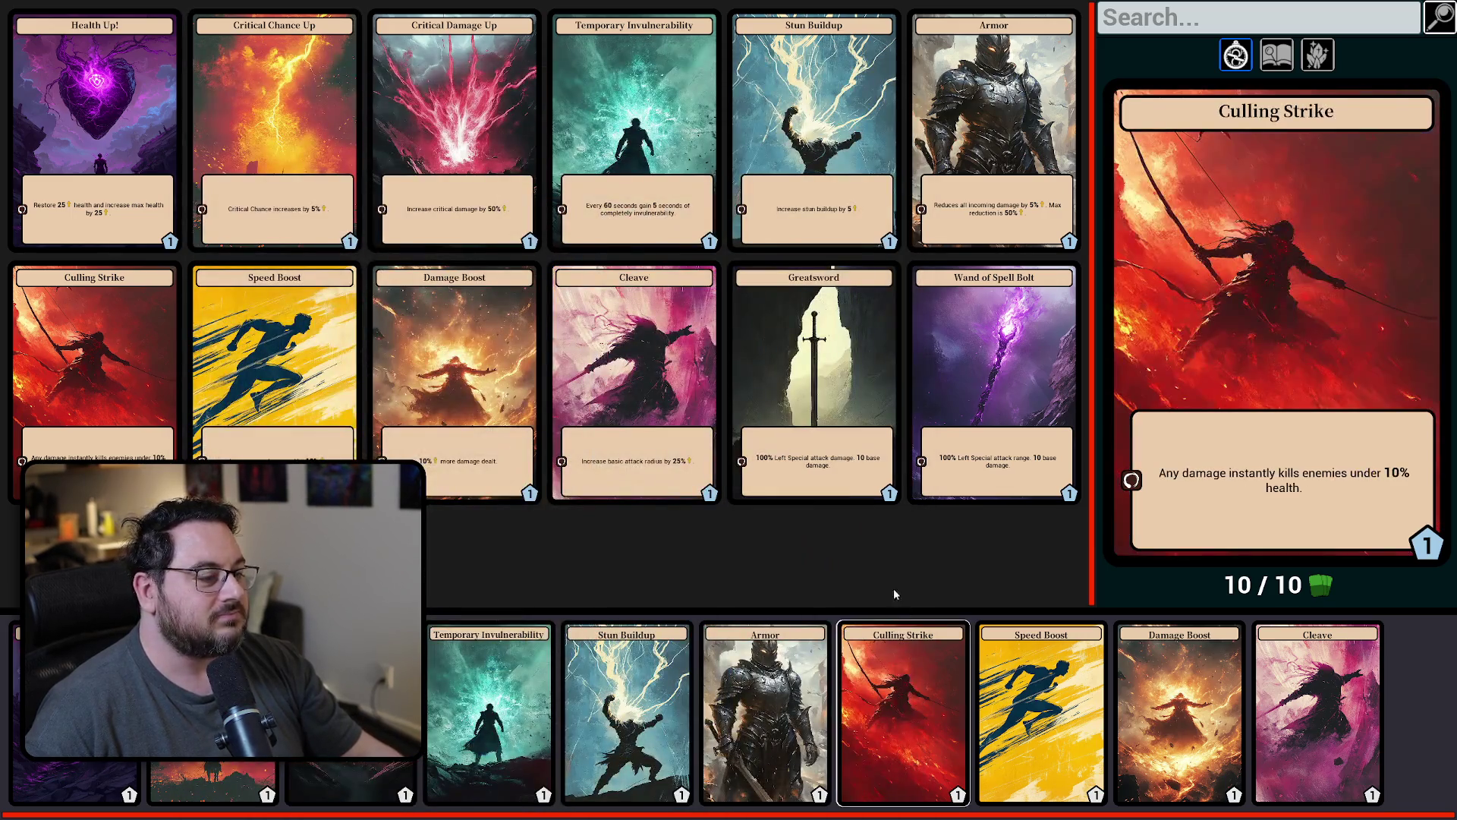